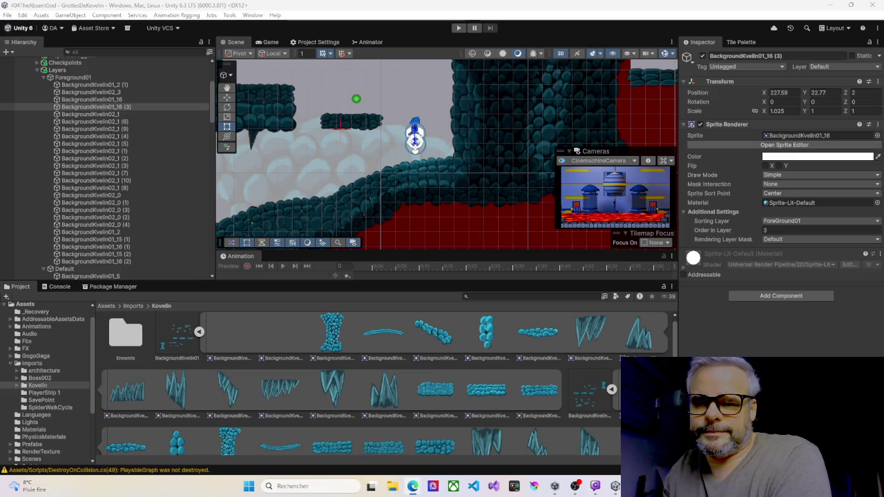
# Step: Pan across the cave level in the Scene view toward the upper platforms
pyautogui.hotkey('alt', 'Tab')
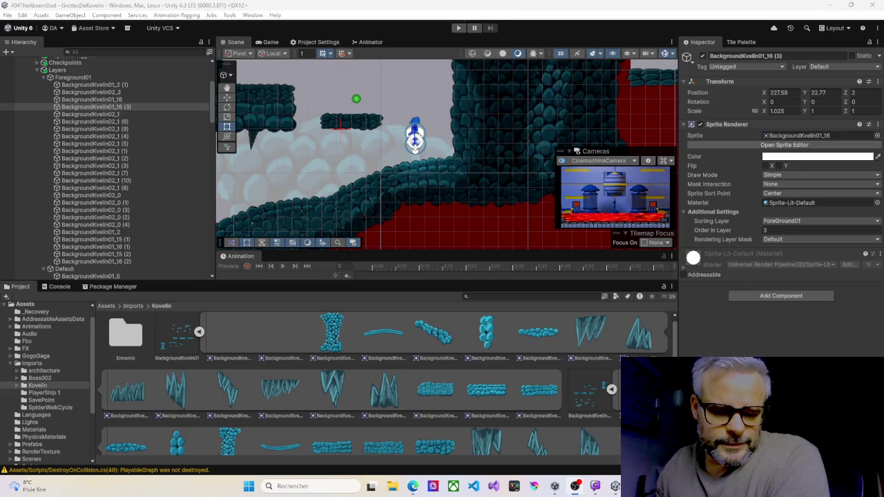
pyautogui.moveTo(299, 162)
pyautogui.mouseDown()
pyautogui.moveTo(386, 131)
pyautogui.moveTo(332, 134)
pyautogui.moveTo(336, 170)
pyautogui.moveTo(455, 177)
pyautogui.mouseUp()
pyautogui.moveTo(414, 62)
pyautogui.mouseDown()
pyautogui.moveTo(419, 147)
pyautogui.moveTo(324, 150)
pyautogui.moveTo(291, 173)
pyautogui.mouseUp()
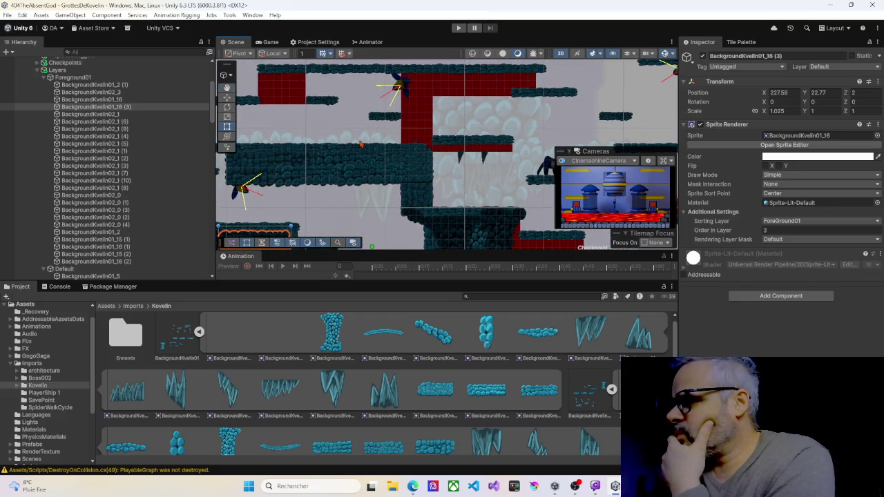
pyautogui.moveTo(370, 221)
pyautogui.mouseDown()
pyautogui.moveTo(372, 177)
pyautogui.moveTo(409, 139)
pyautogui.moveTo(542, 136)
pyautogui.moveTo(527, 158)
pyautogui.moveTo(498, 174)
pyautogui.moveTo(354, 234)
pyautogui.mouseUp()
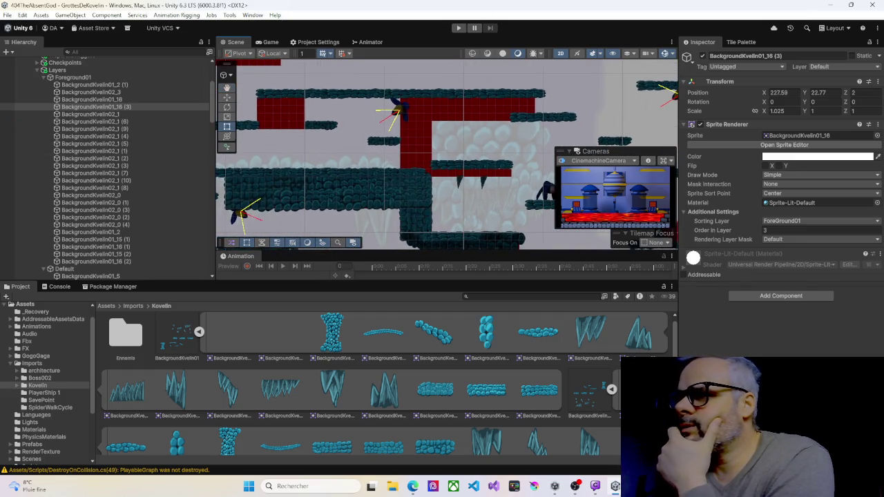
# Step: Collapse Foreground01, expand Default, and inspect sprites BackgroundKvelin01_5 and BackgroundKvelin01_6
pyautogui.click(44, 78)
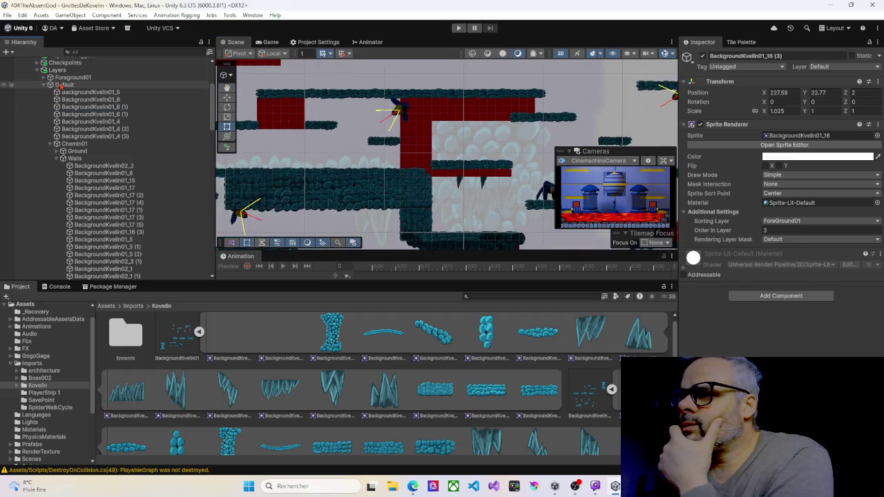
pyautogui.click(69, 85)
pyautogui.click(81, 93)
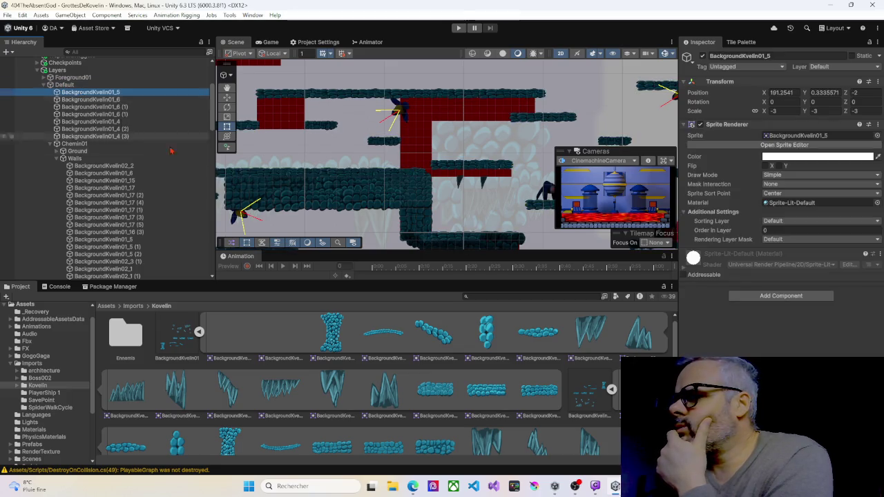
pyautogui.scroll(-2, 304, 202)
pyautogui.moveTo(305, 201); pyautogui.dragTo(469, 104)
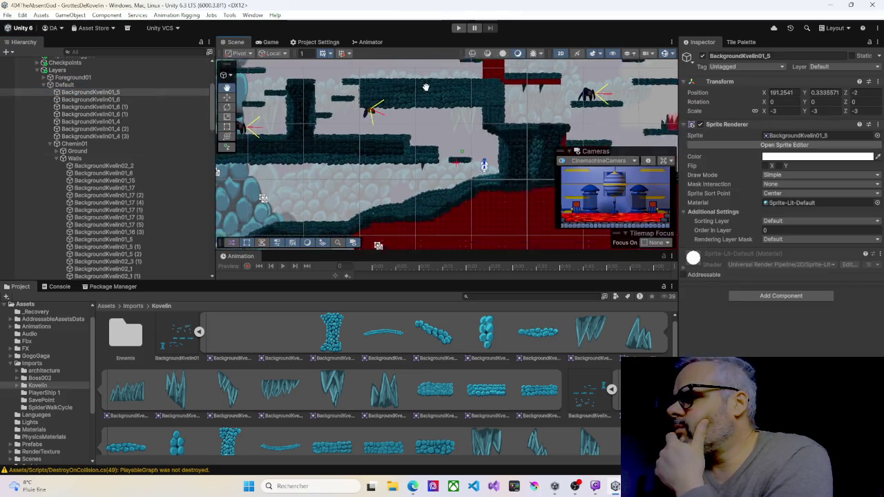
pyautogui.scroll(3, 483, 97)
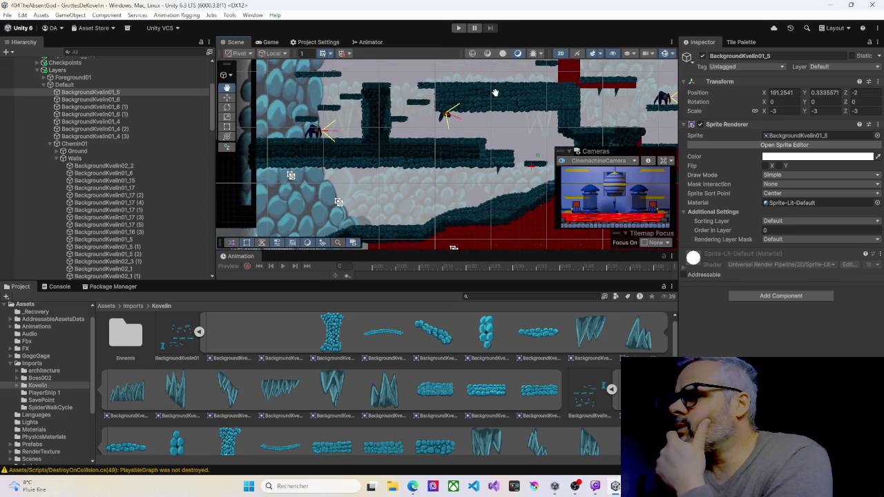
pyautogui.click(92, 100)
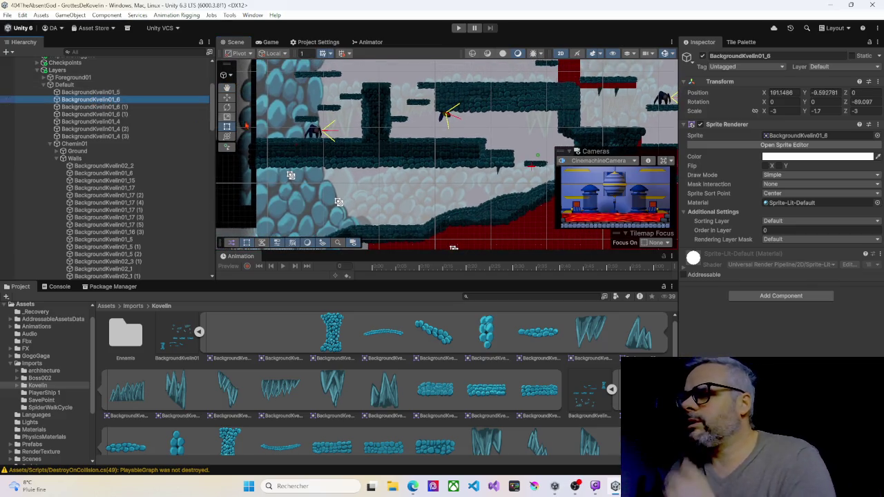
pyautogui.scroll(-5, 523, 136)
pyautogui.moveTo(523, 136); pyautogui.dragTo(473, 113)
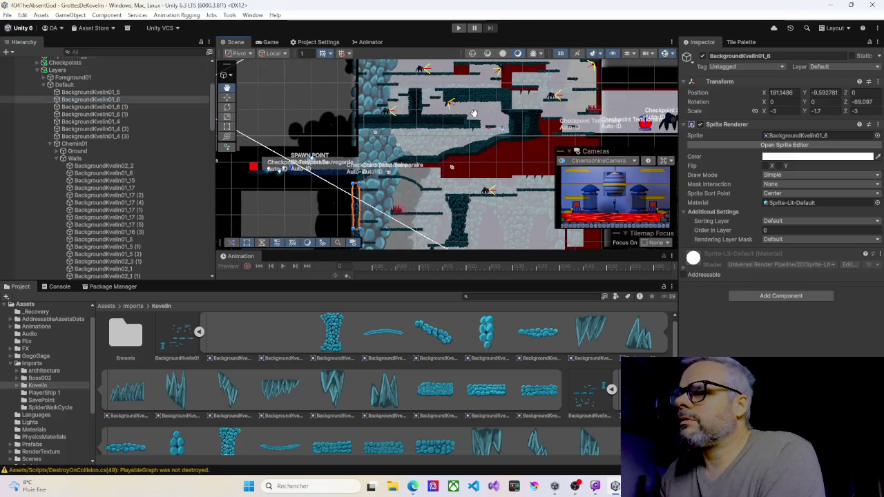
# Step: Collapse Background_04, re-expand Default, and select the BackgroundKvelin02_2 wall sprite
pyautogui.click(44, 86)
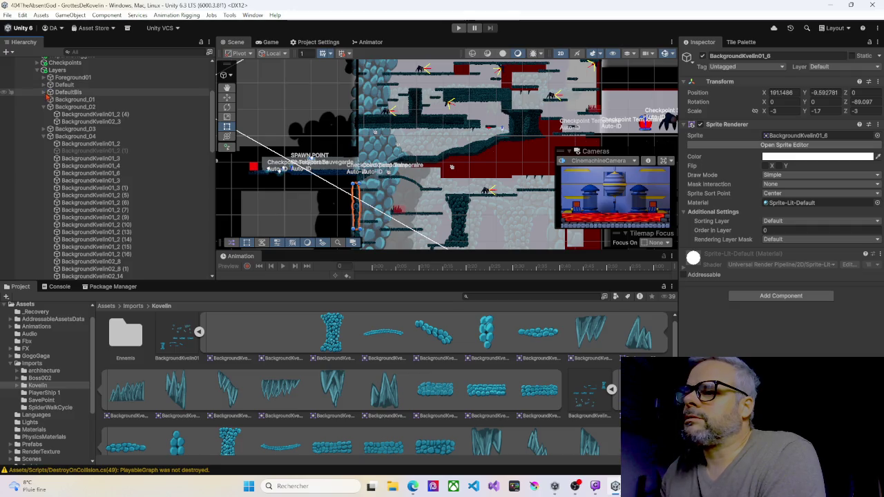
pyautogui.click(49, 137)
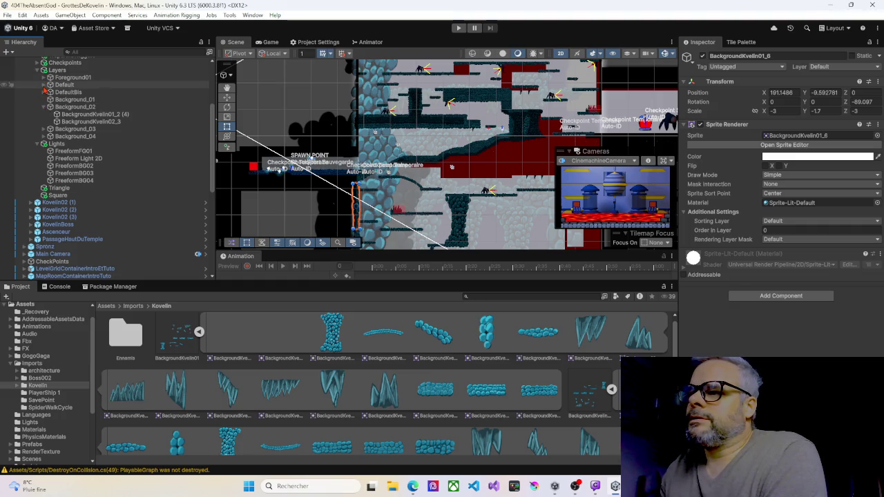
pyautogui.click(45, 84)
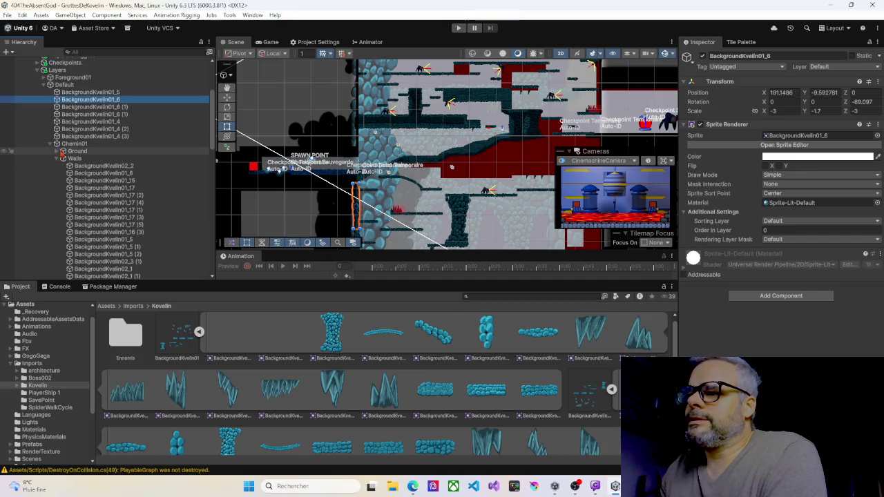
pyautogui.click(94, 168)
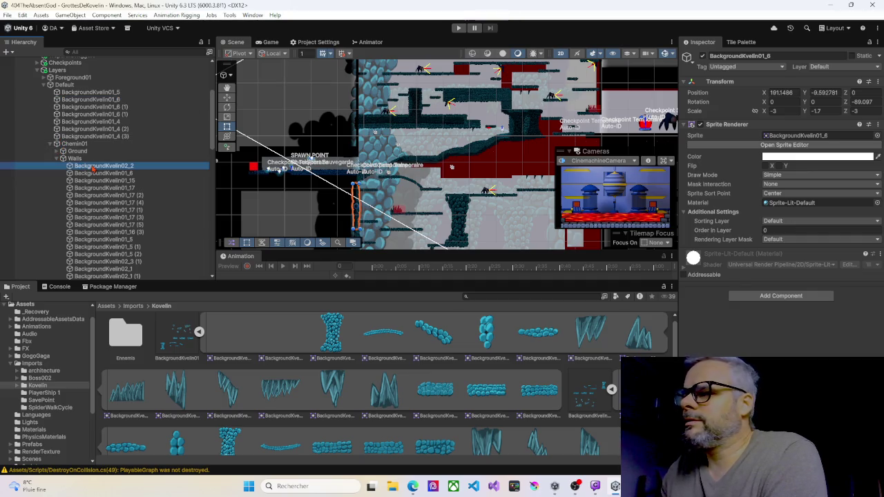
# Step: Drag BackgroundKvelin02_2 and BackgroundKvelin01_6 out of Walls onto the Default group
pyautogui.moveTo(374, 174); pyautogui.dragTo(370, 121)
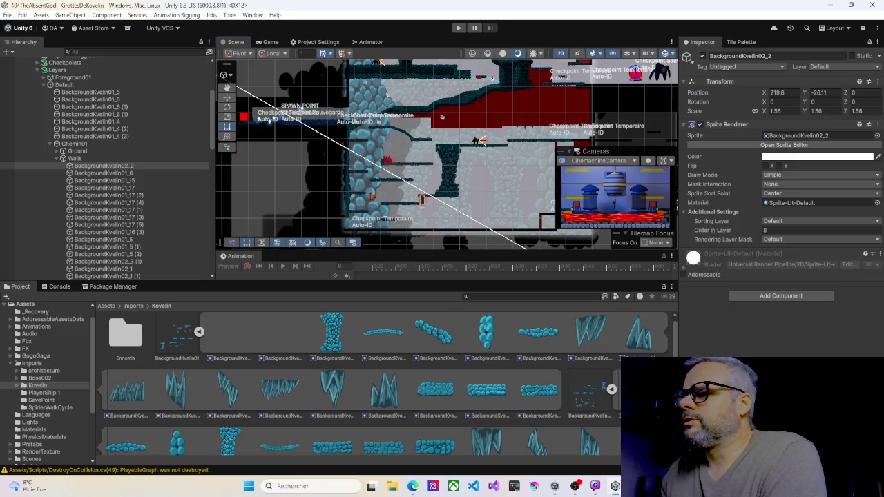
pyautogui.scroll(-1, 371, 196)
pyautogui.moveTo(92, 169)
pyautogui.mouseDown()
pyautogui.moveTo(69, 133)
pyautogui.moveTo(72, 92)
pyautogui.mouseUp()
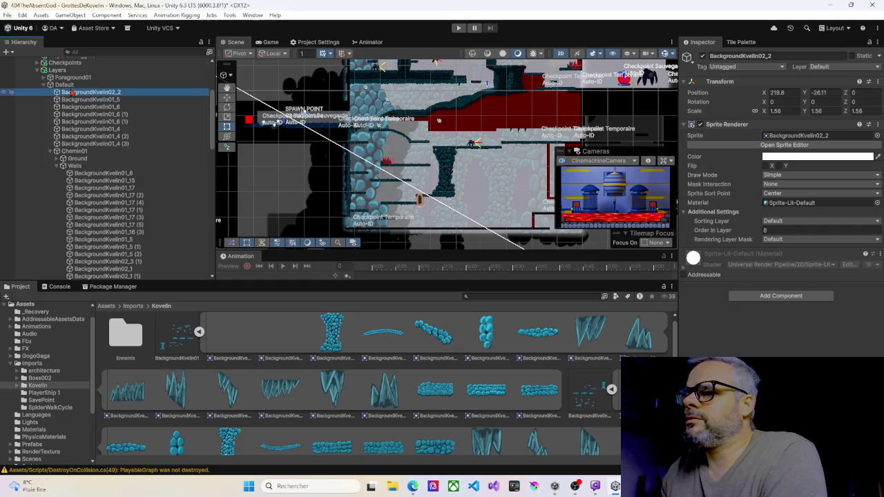
pyautogui.click(81, 174)
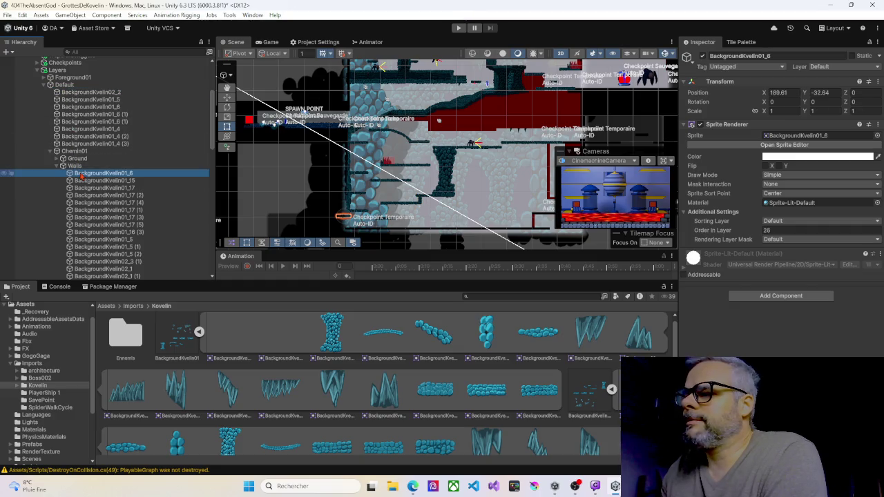
pyautogui.moveTo(80, 174); pyautogui.dragTo(76, 93)
# Step: Select BackgroundKvelin01_15 and make the Scene view slightly taller
pyautogui.click(94, 180)
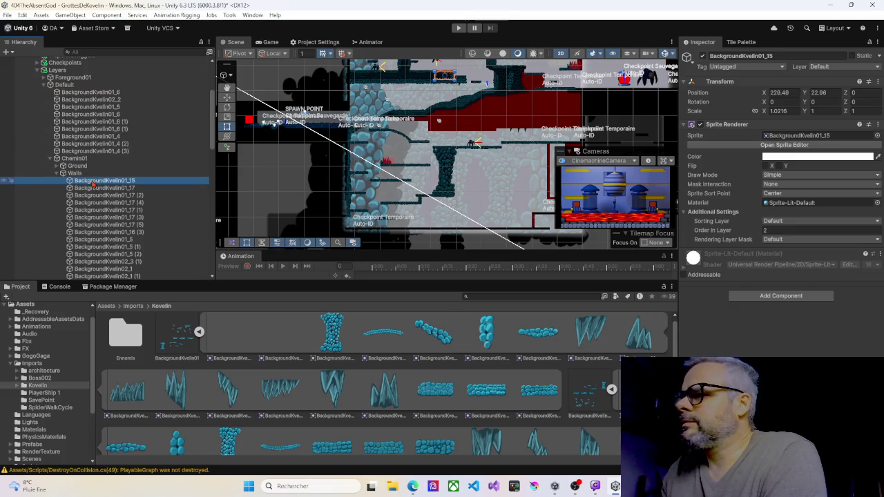
pyautogui.scroll(5, 310, 174)
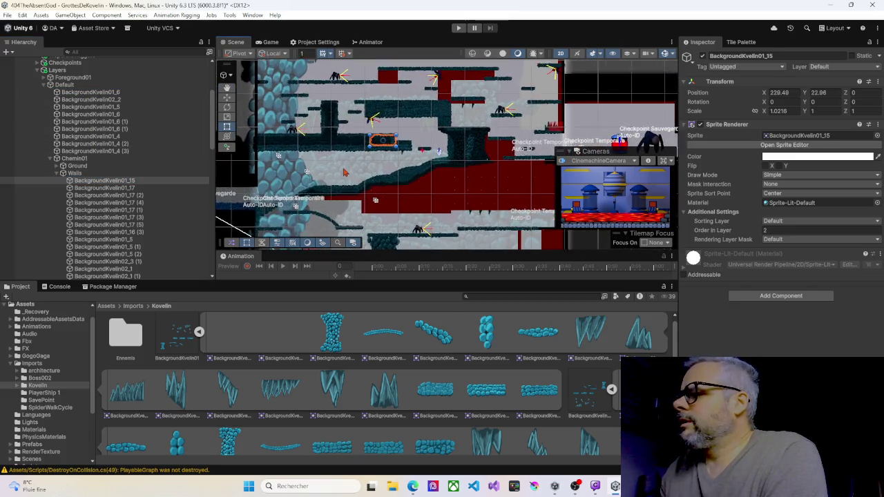
pyautogui.scroll(3, 310, 174)
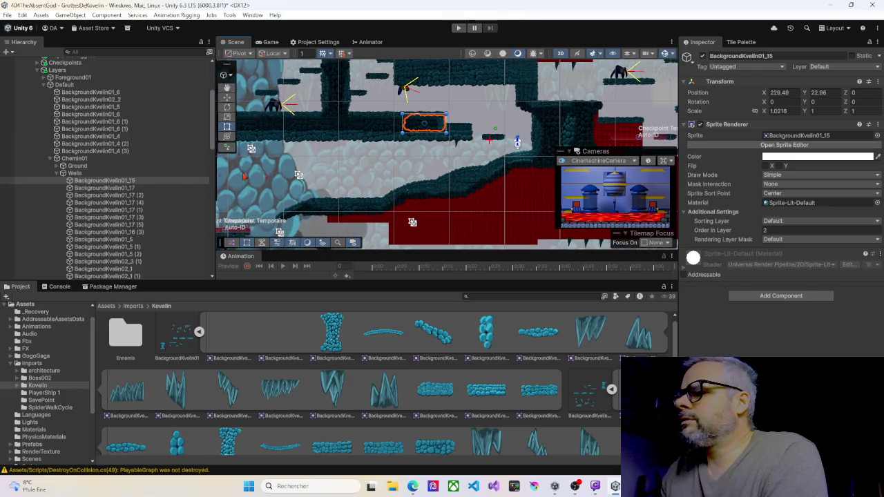
pyautogui.moveTo(398, 250)
pyautogui.mouseDown()
pyautogui.moveTo(416, 294)
pyautogui.moveTo(416, 432)
pyautogui.mouseUp()
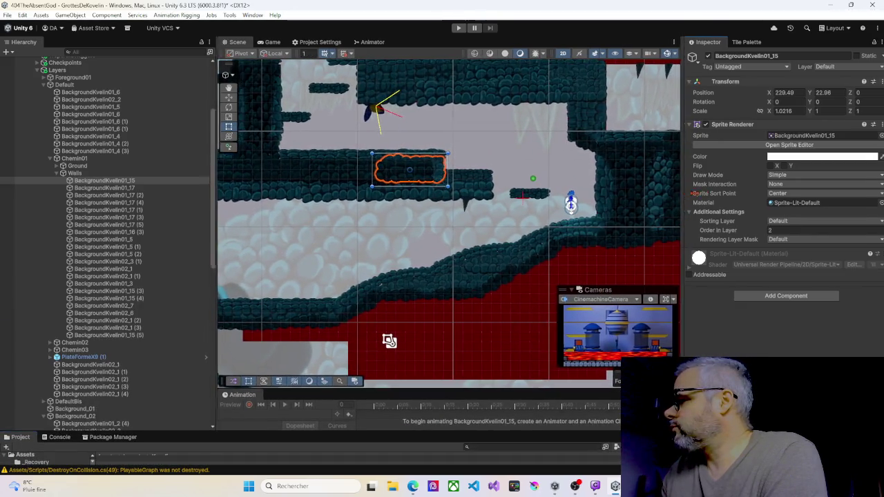
# Step: Widen the Scene view, pan toward the big left wall, and select BackgroundKvelin01_15 (5)
pyautogui.moveTo(686, 194); pyautogui.dragTo(815, 183)
pyautogui.moveTo(260, 187); pyautogui.dragTo(134, 182)
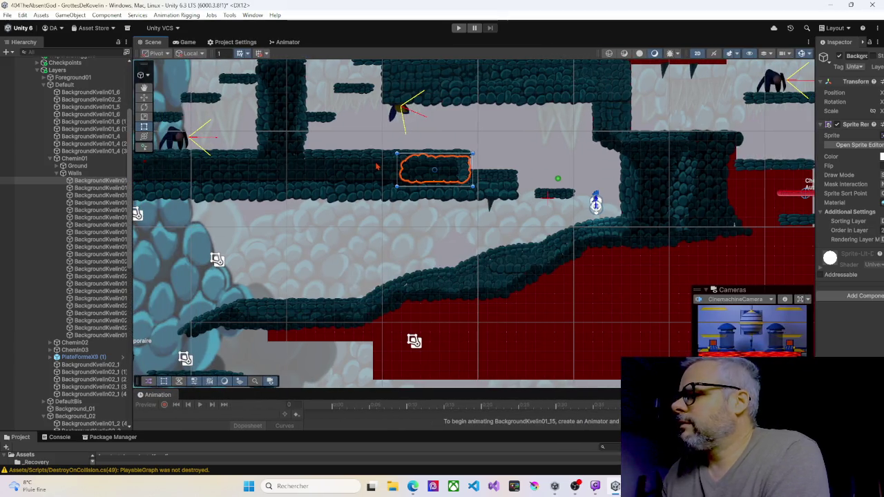
pyautogui.moveTo(375, 129)
pyautogui.mouseDown()
pyautogui.moveTo(380, 191)
pyautogui.moveTo(232, 191)
pyautogui.moveTo(251, 235)
pyautogui.moveTo(331, 258)
pyautogui.moveTo(491, 227)
pyautogui.moveTo(524, 273)
pyautogui.moveTo(530, 244)
pyautogui.moveTo(577, 244)
pyautogui.moveTo(577, 287)
pyautogui.mouseUp()
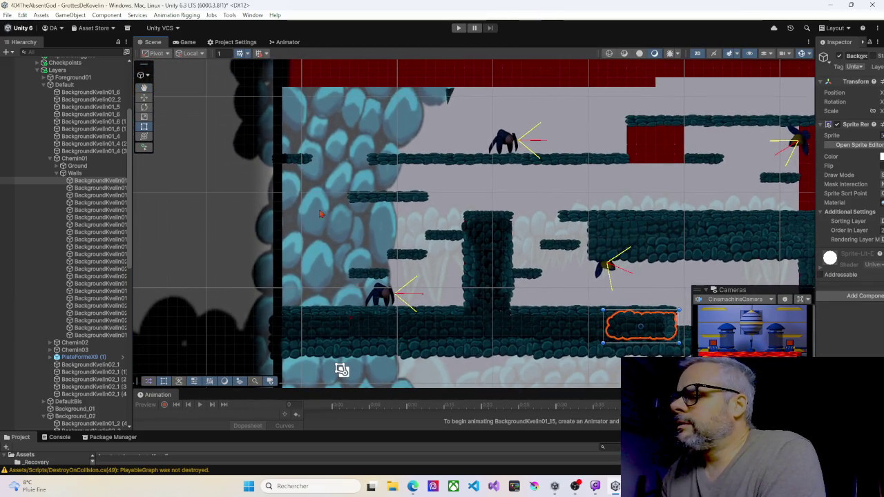
pyautogui.moveTo(336, 203)
pyautogui.mouseDown()
pyautogui.moveTo(445, 69)
pyautogui.moveTo(417, 109)
pyautogui.moveTo(371, 257)
pyautogui.moveTo(366, 239)
pyautogui.mouseUp()
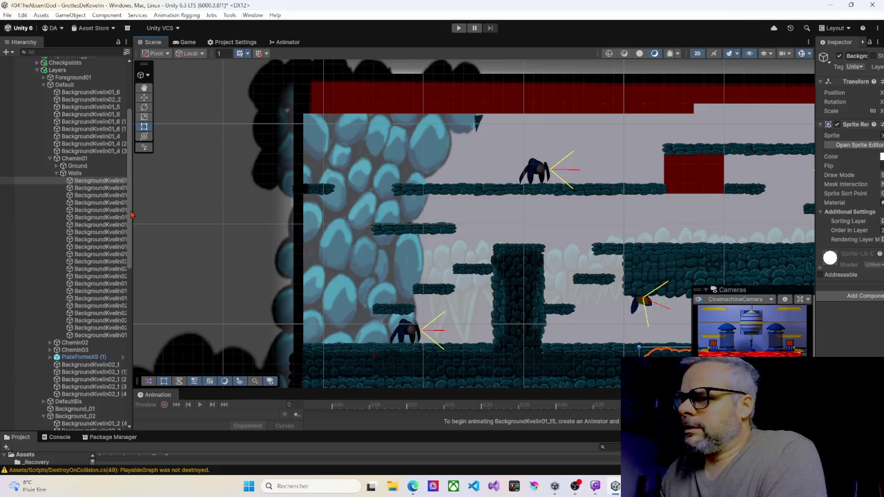
pyautogui.moveTo(133, 214); pyautogui.dragTo(158, 213)
pyautogui.click(116, 336)
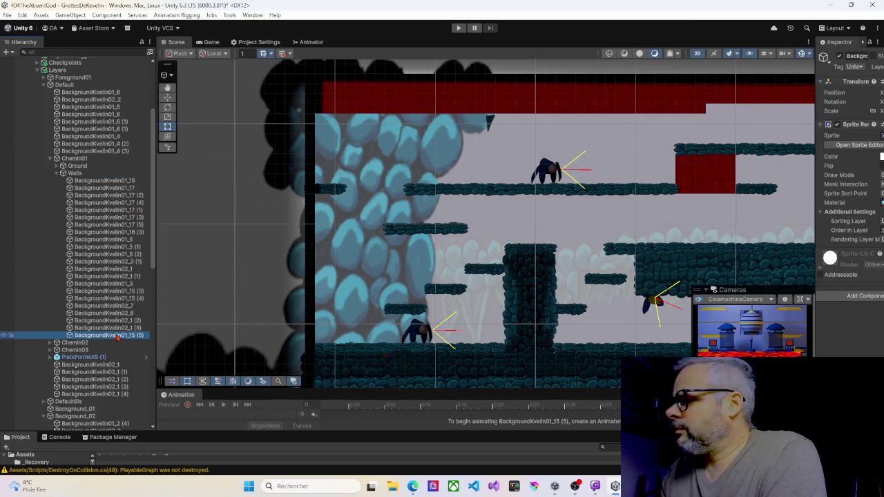
# Step: Browse the wall sprites from BackgroundKvelin02_1 (3) up to BackgroundKvelin01_17 (1)
pyautogui.scroll(-3, 429, 296)
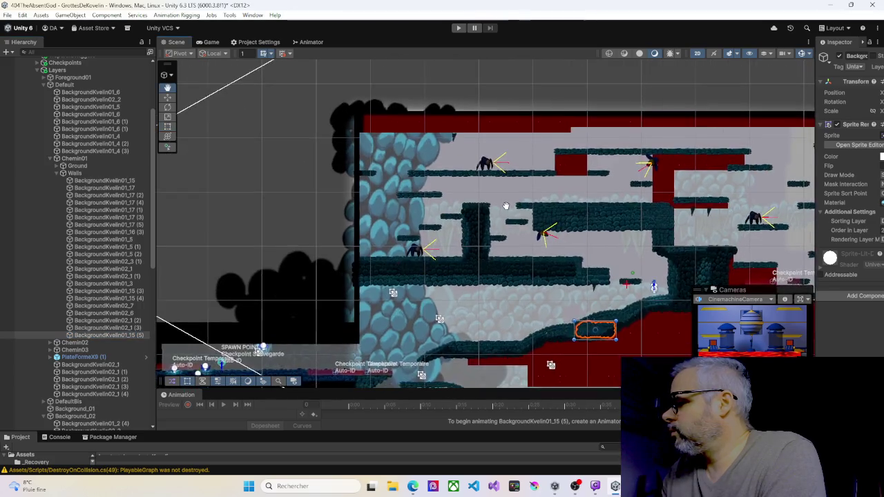
pyautogui.click(109, 327)
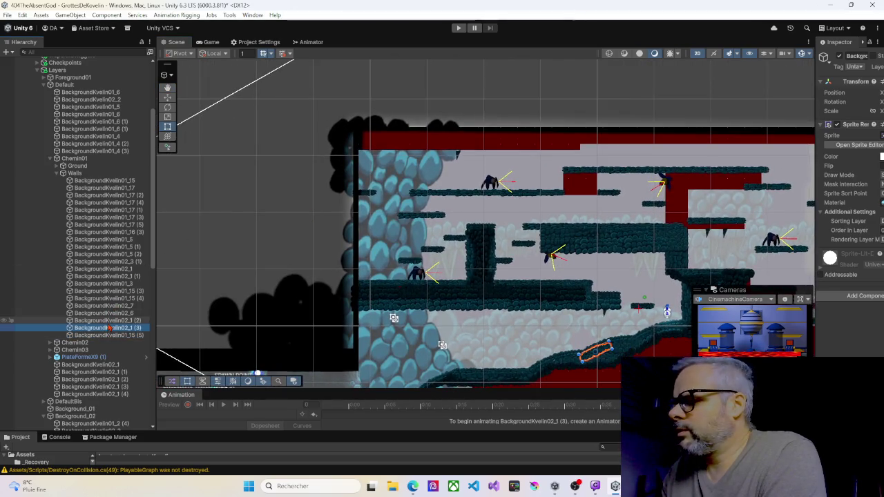
pyautogui.click(110, 283)
pyautogui.click(114, 262)
pyautogui.click(116, 255)
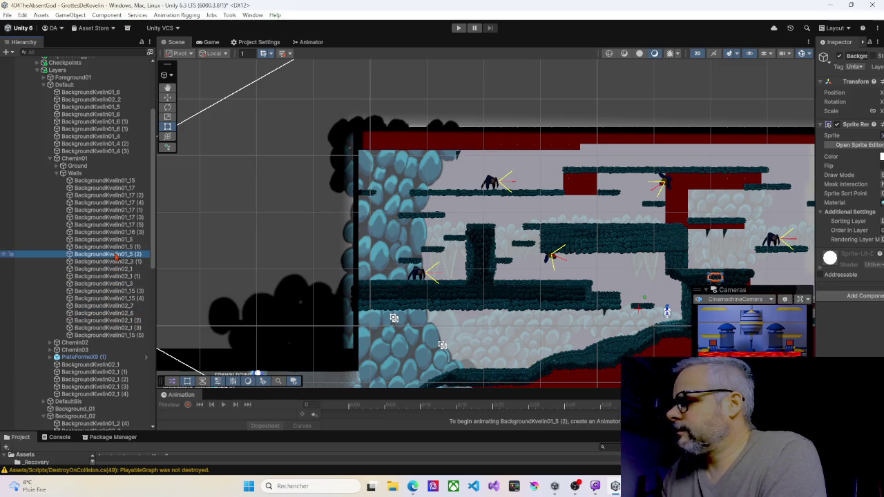
pyautogui.click(119, 240)
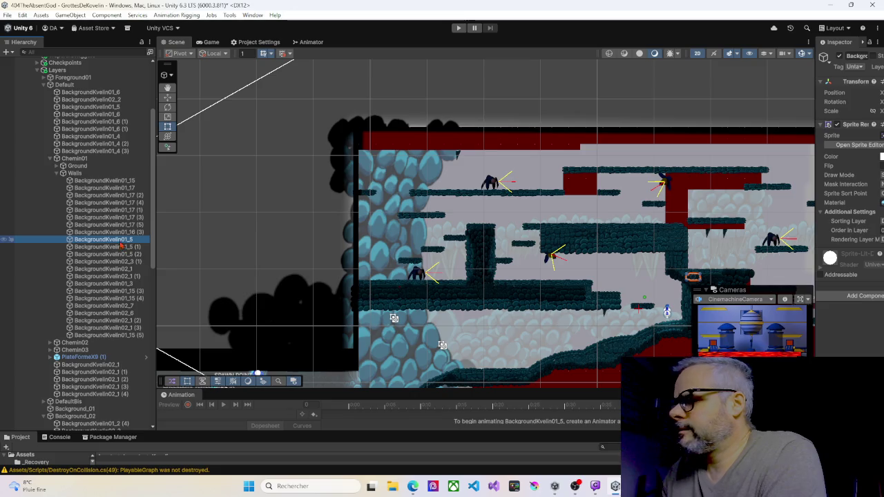
pyautogui.click(123, 232)
pyautogui.click(125, 224)
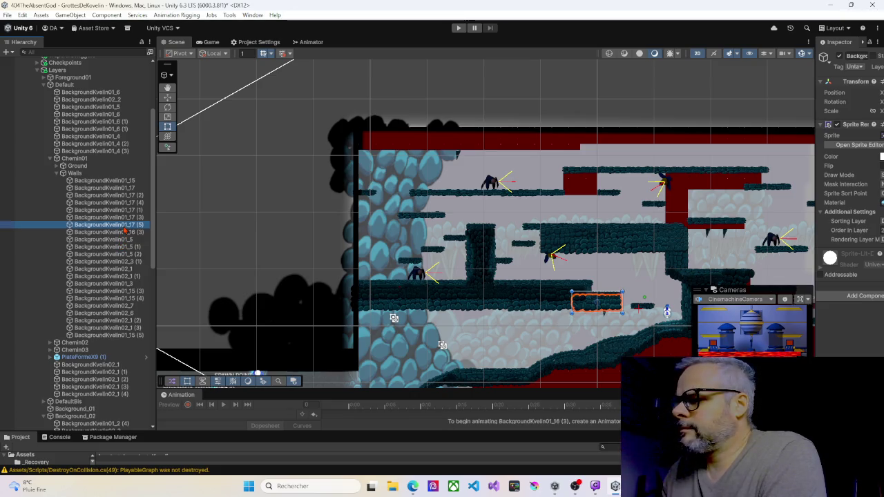
pyautogui.click(130, 211)
# Step: Move BackgroundKvelin02_1 (3) and BackgroundKvelin02_1 from Default into Chemin01's Walls group
pyautogui.click(97, 387)
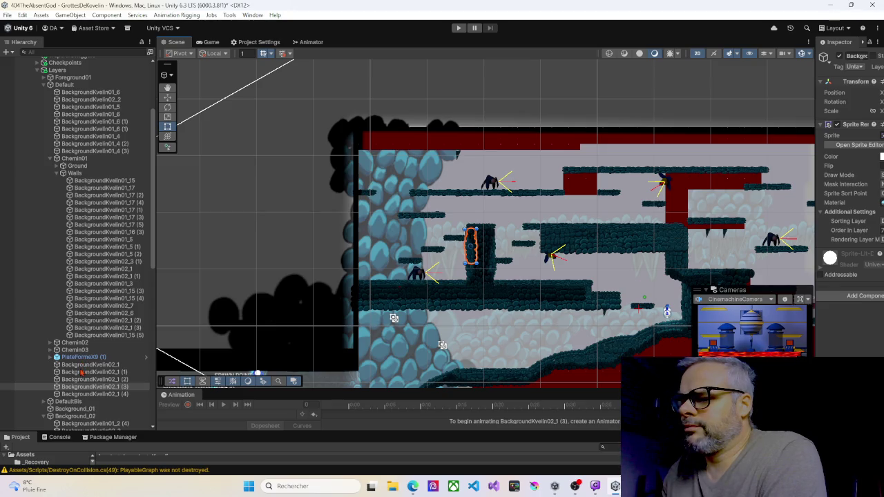
pyautogui.click(79, 389)
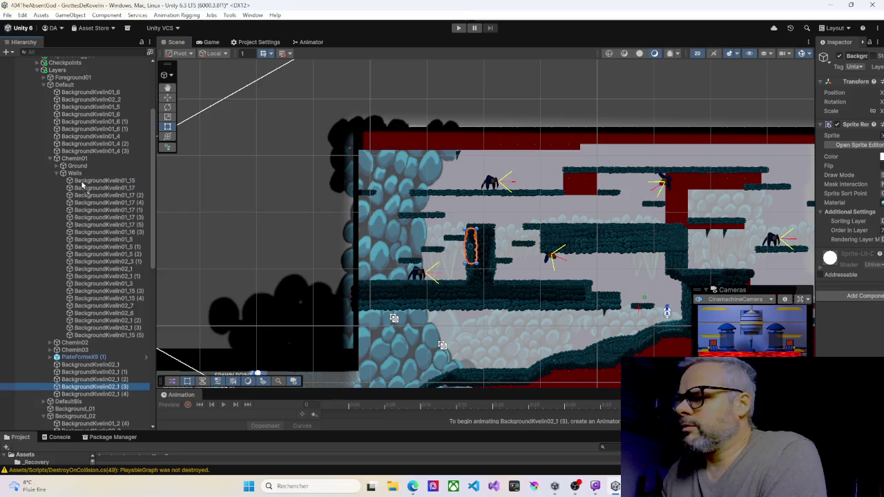
pyautogui.moveTo(81, 181); pyautogui.dragTo(82, 181)
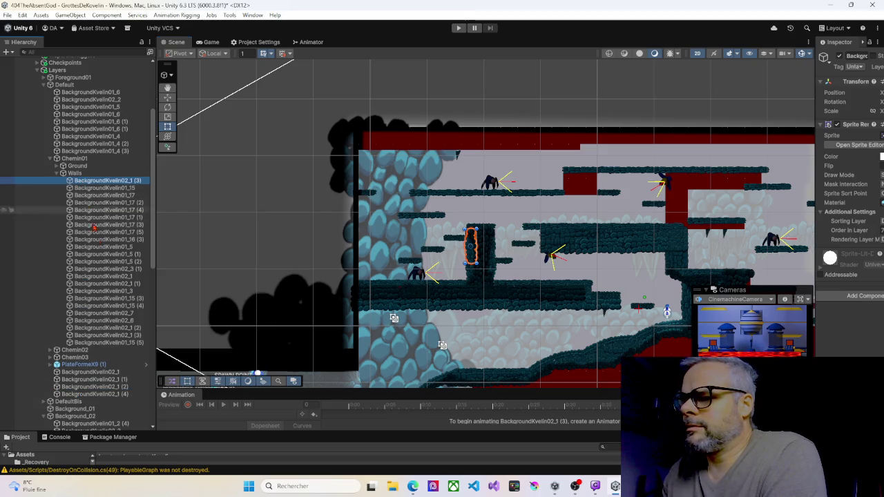
pyautogui.click(93, 374)
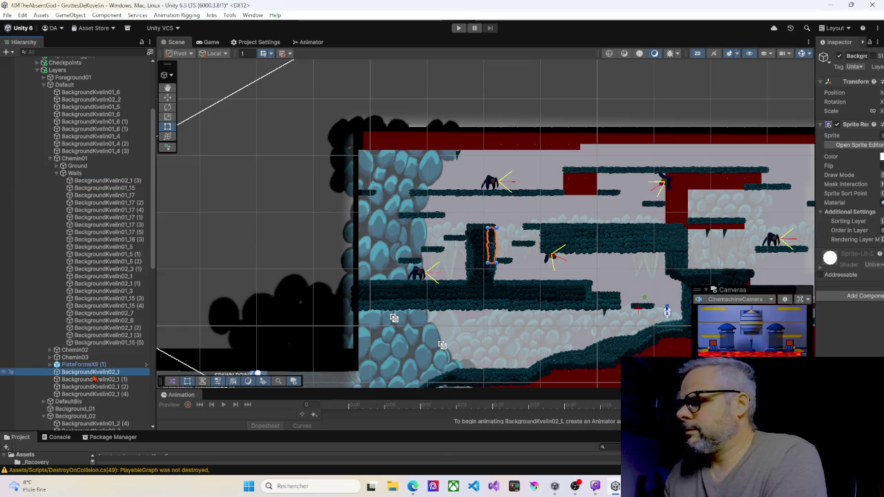
pyautogui.moveTo(102, 181); pyautogui.dragTo(102, 181)
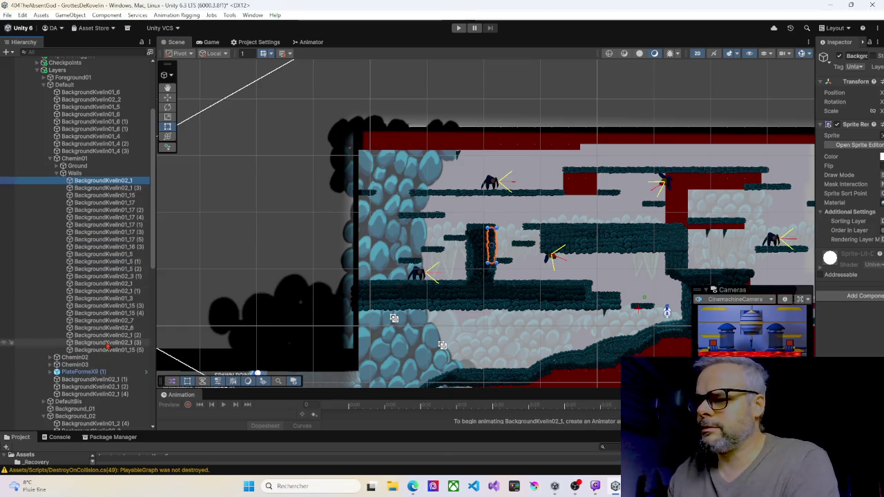
pyautogui.click(91, 373)
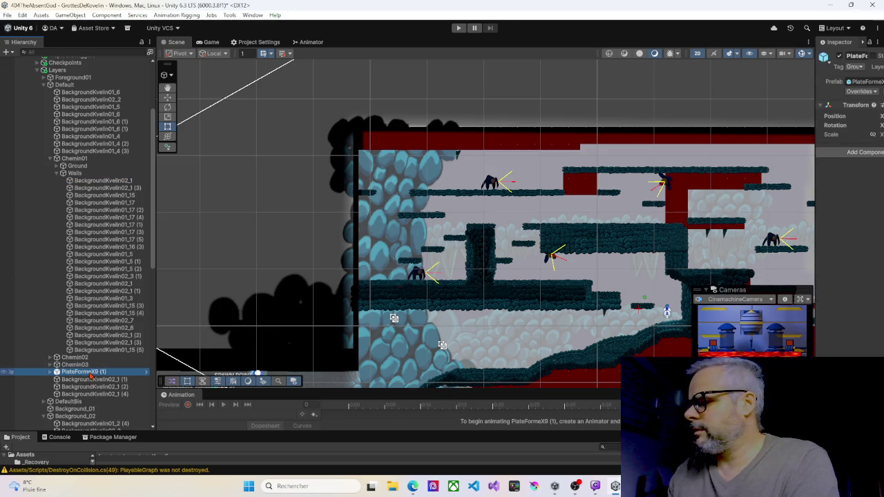
pyautogui.scroll(-5, 442, 262)
pyautogui.scroll(8, 443, 262)
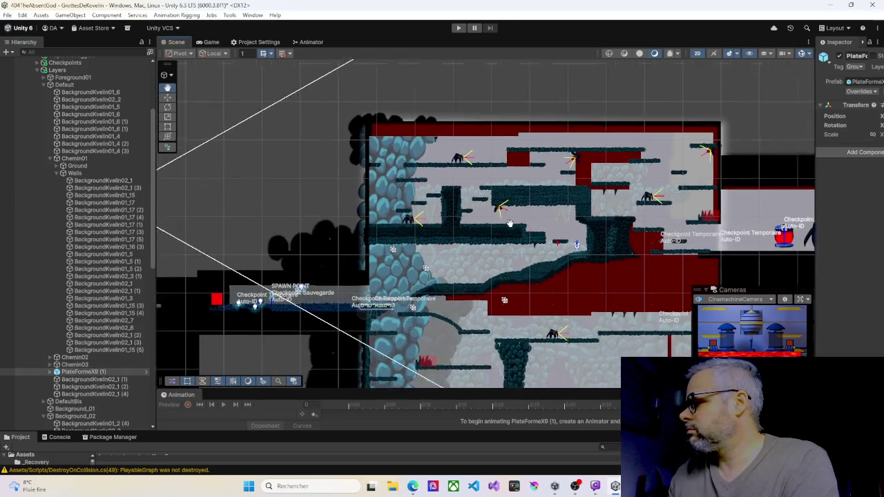
pyautogui.moveTo(466, 187); pyautogui.dragTo(402, 153)
pyautogui.scroll(-8, 475, 212)
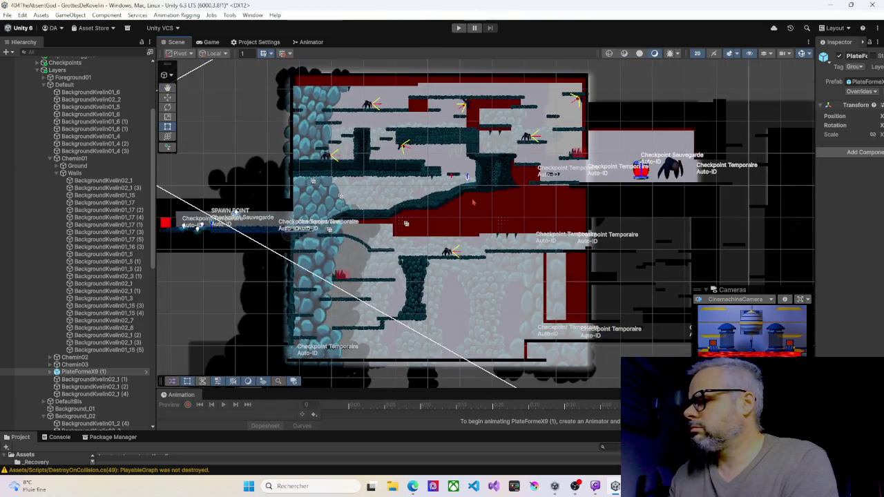
pyautogui.scroll(3, 474, 212)
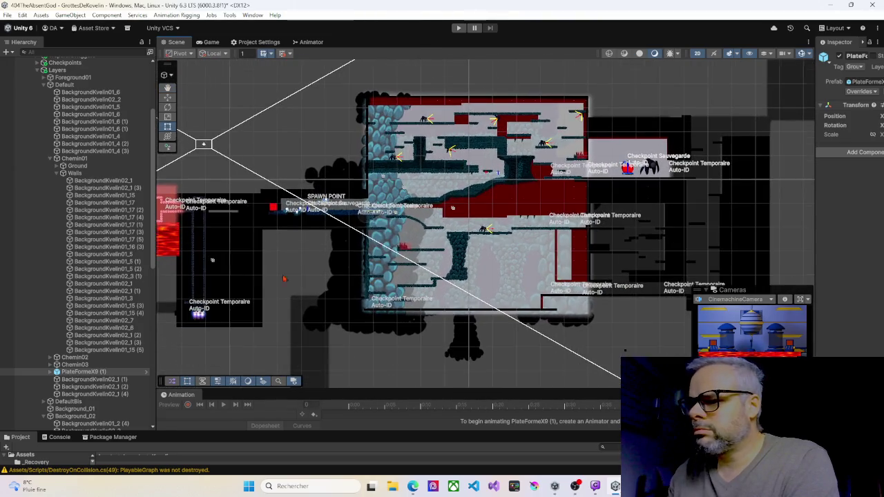
pyautogui.click(74, 374)
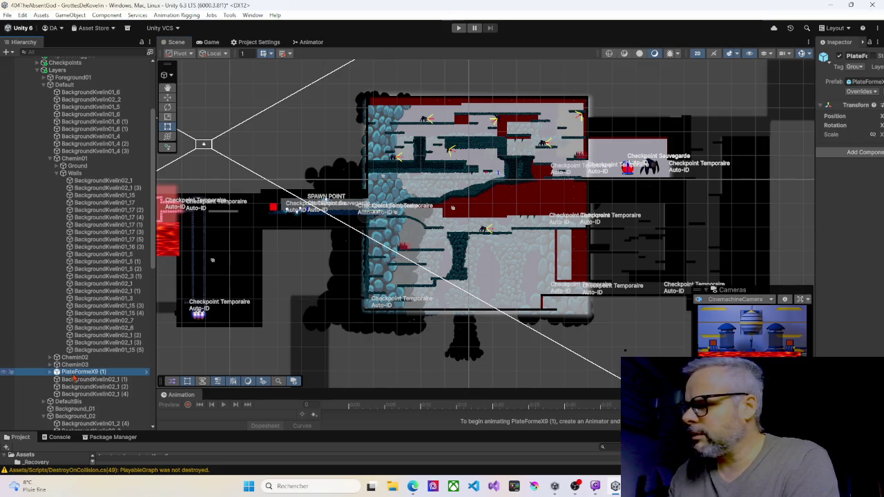
pyautogui.press('f')
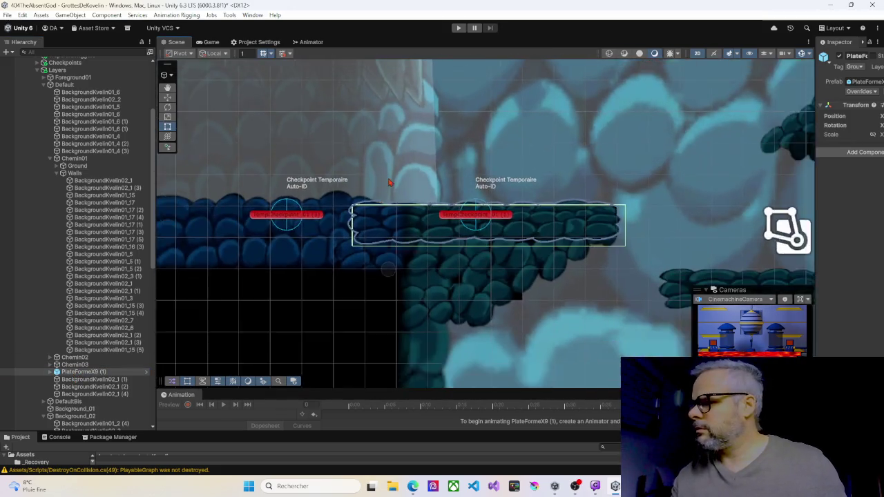
pyautogui.scroll(-2, 391, 178)
pyautogui.scroll(-5, 391, 178)
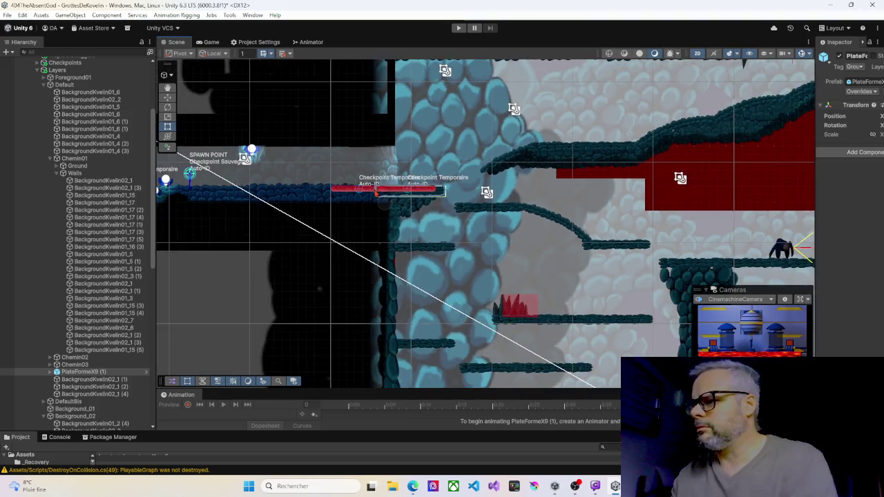
pyautogui.scroll(-3, 379, 201)
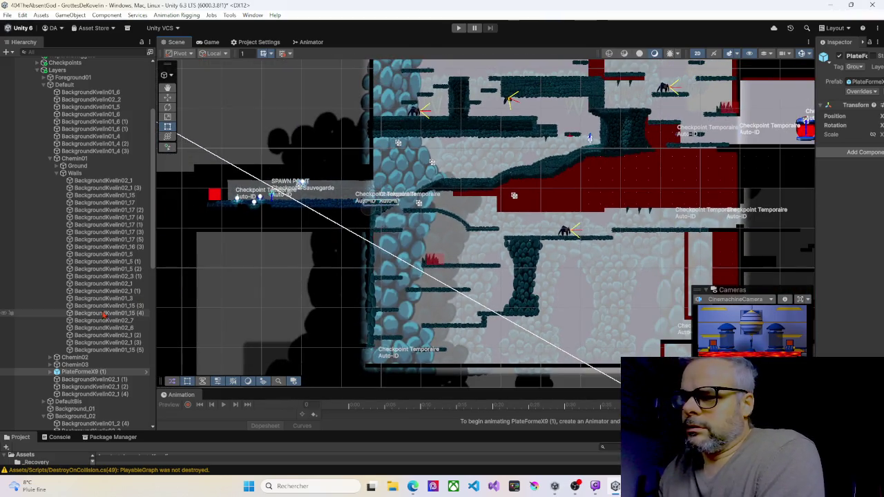
# Step: Drag the wall copies BackgroundKvelin02_1 (1), (2) and (4) to the top of Chemin01 > Walls
pyautogui.click(86, 380)
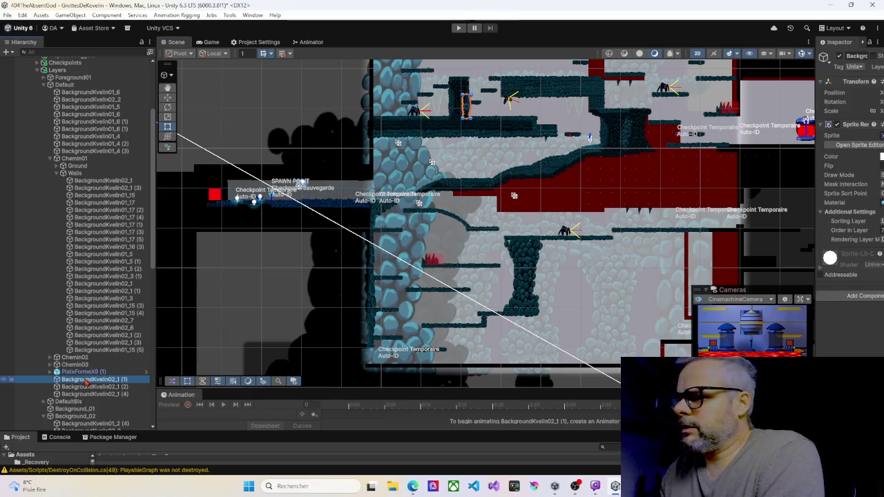
pyautogui.moveTo(86, 382)
pyautogui.mouseDown()
pyautogui.moveTo(113, 168)
pyautogui.moveTo(97, 181)
pyautogui.mouseUp()
pyautogui.click(88, 387)
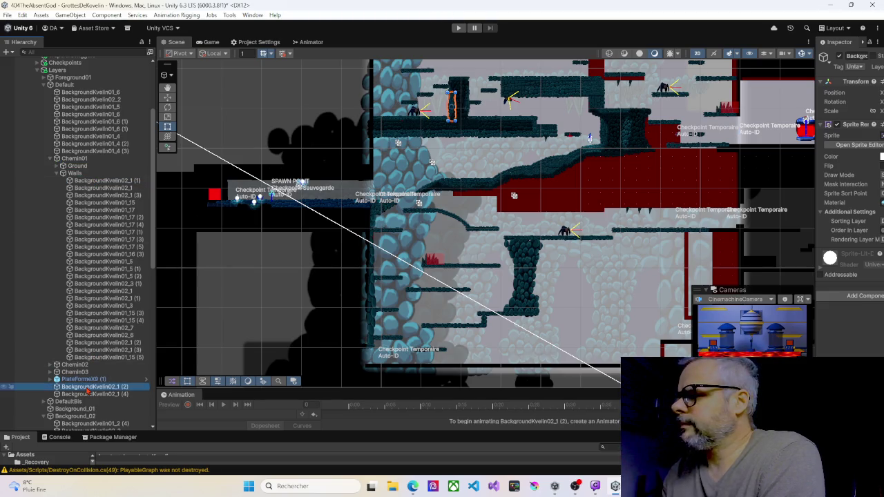
pyautogui.moveTo(88, 387); pyautogui.dragTo(97, 181)
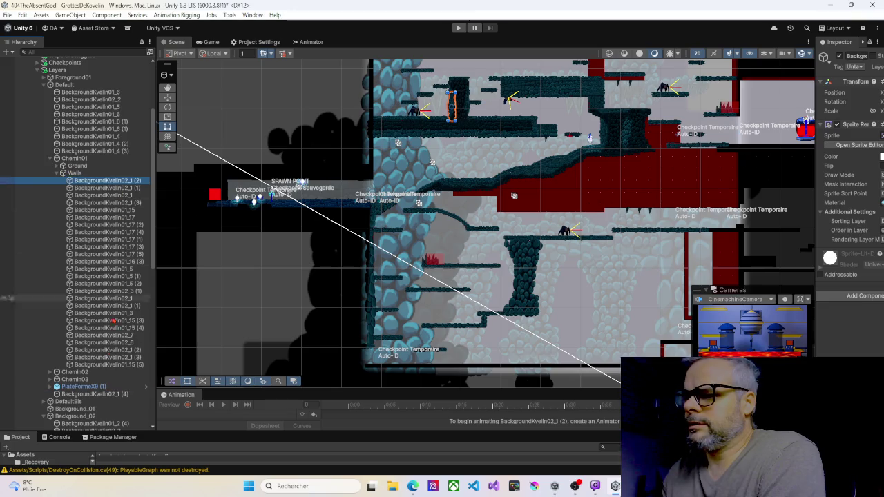
pyautogui.click(89, 395)
pyautogui.moveTo(88, 392); pyautogui.dragTo(102, 180)
# Step: Frame the central pillar and narrow its column sprite slightly from both sides
pyautogui.press('f')
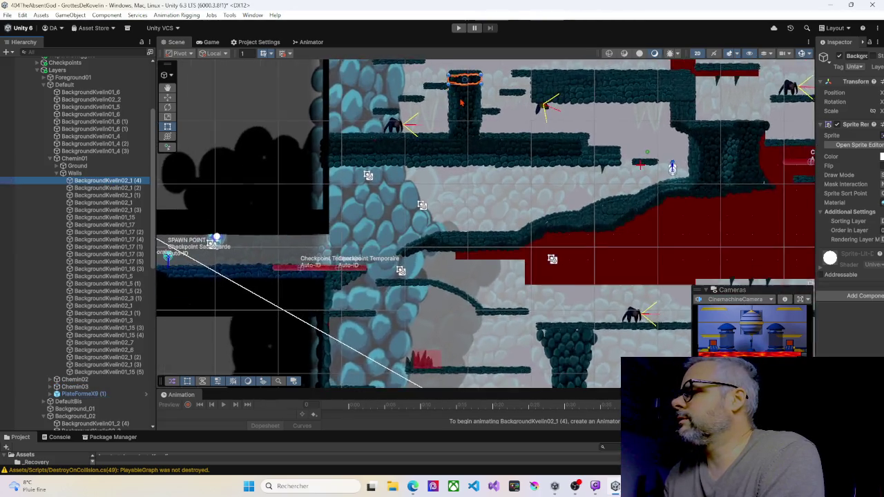
pyautogui.scroll(5, 464, 100)
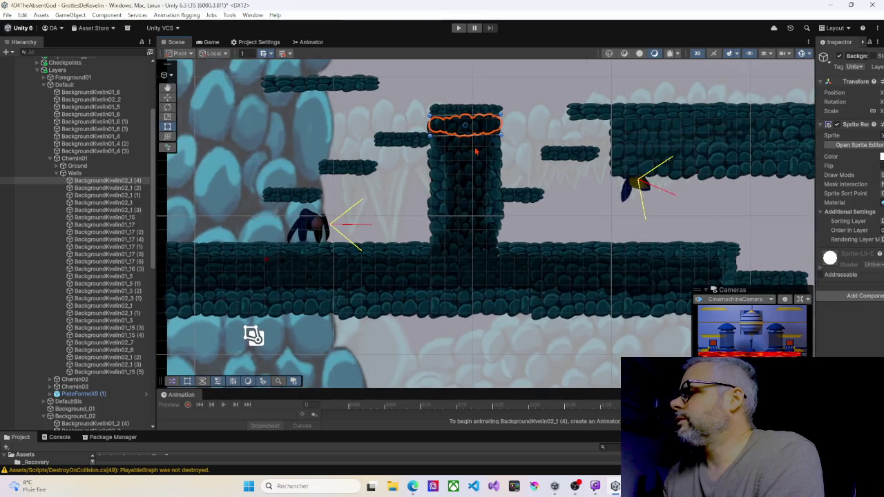
pyautogui.scroll(3, 475, 153)
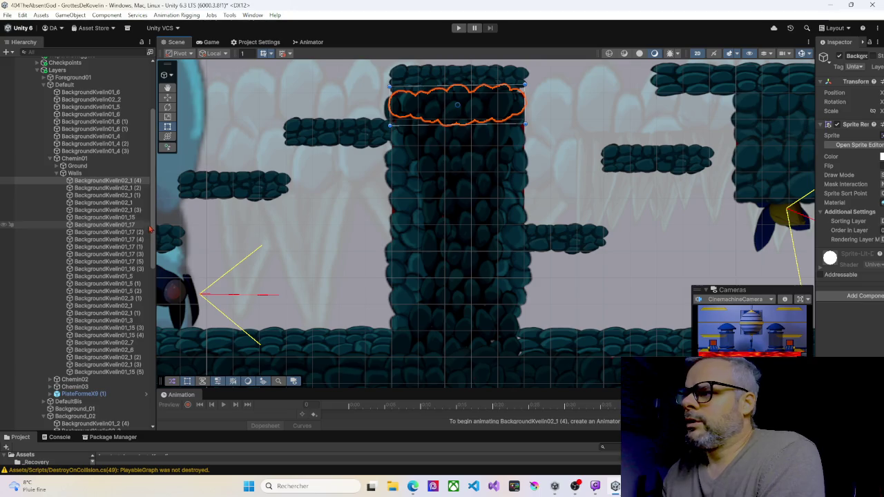
pyautogui.click(428, 116)
pyautogui.moveTo(379, 109); pyautogui.dragTo(385, 109)
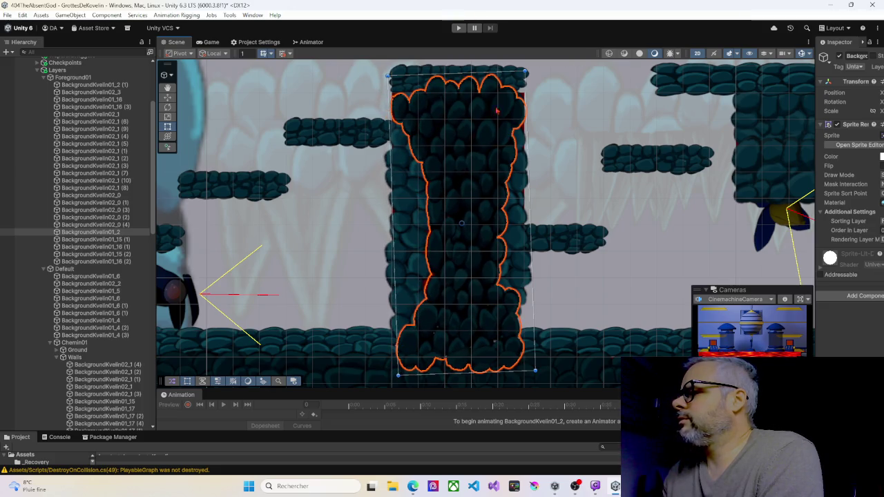
pyautogui.moveTo(527, 111); pyautogui.dragTo(523, 111)
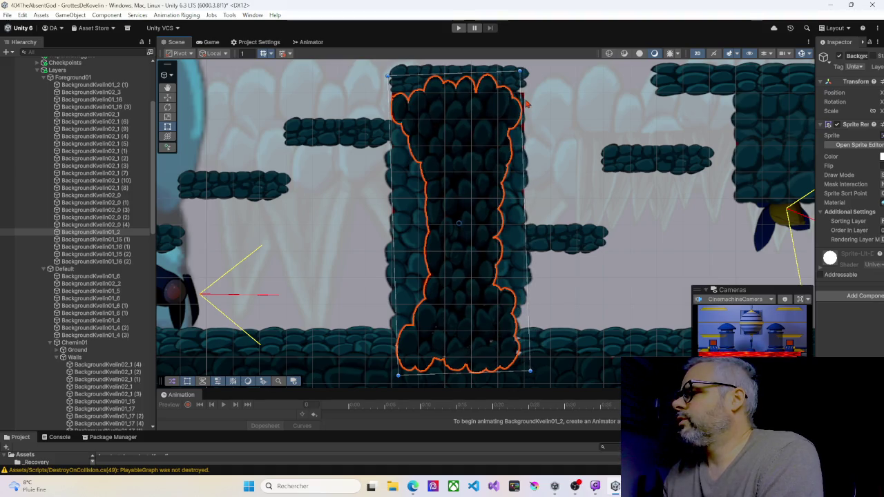
# Step: Stretch the pillar's cap wall piece taller, extending it down over the pillar top
pyautogui.click(525, 104)
pyautogui.click(525, 104)
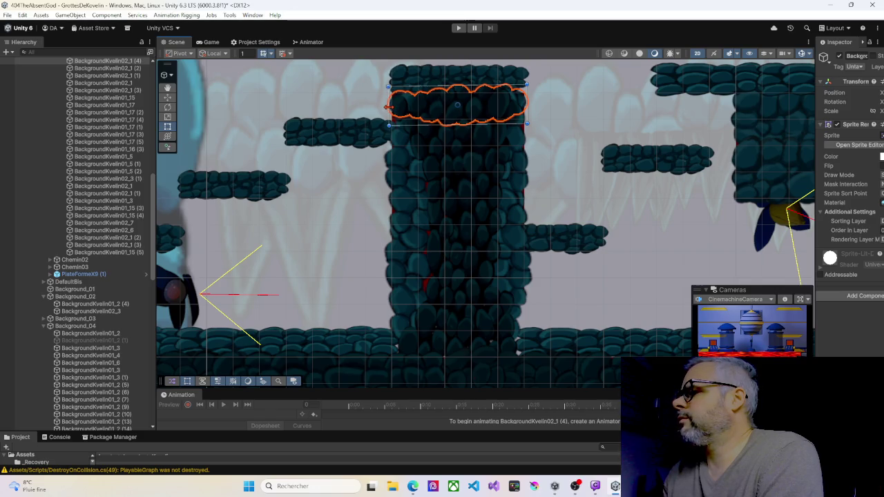
pyautogui.moveTo(447, 124)
pyautogui.mouseDown()
pyautogui.moveTo(443, 152)
pyautogui.moveTo(442, 136)
pyautogui.mouseUp()
pyautogui.moveTo(447, 83)
pyautogui.mouseDown()
pyautogui.moveTo(445, 92)
pyautogui.moveTo(445, 75)
pyautogui.mouseUp()
pyautogui.moveTo(458, 134); pyautogui.dragTo(451, 170)
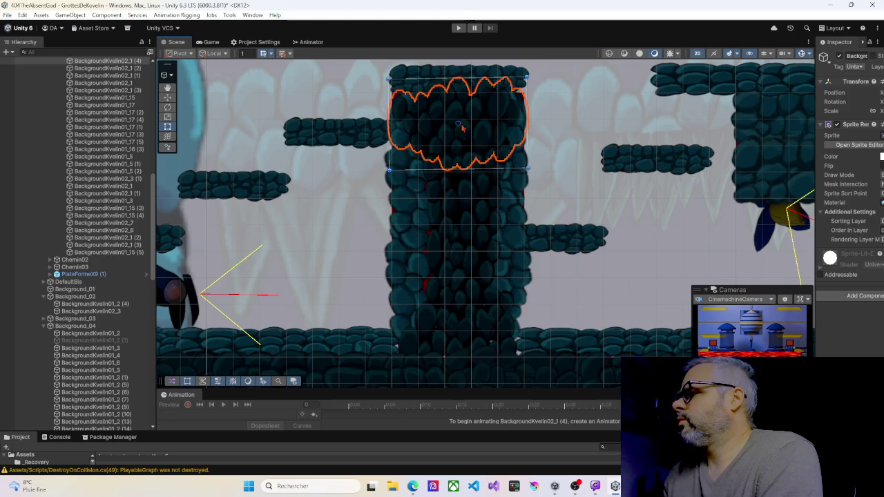
pyautogui.moveTo(472, 77); pyautogui.dragTo(472, 73)
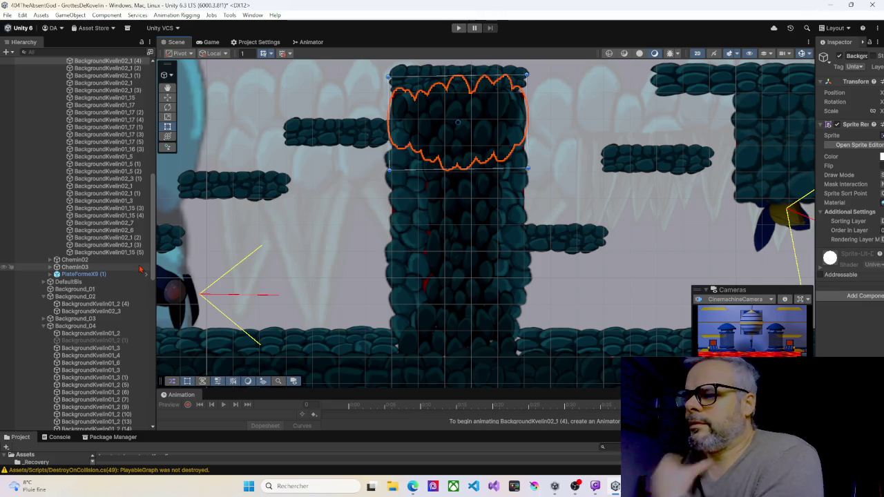
pyautogui.click(43, 327)
pyautogui.scroll(5, 145, 202)
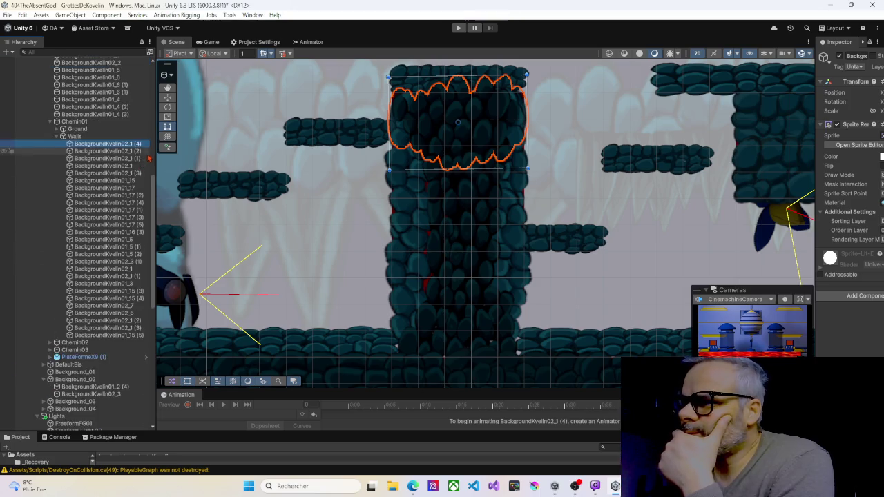
# Step: Move BackgroundKvelin02_1 (5) beside the red block and shorten it to fit
pyautogui.click(104, 234)
pyautogui.scroll(-3, 329, 199)
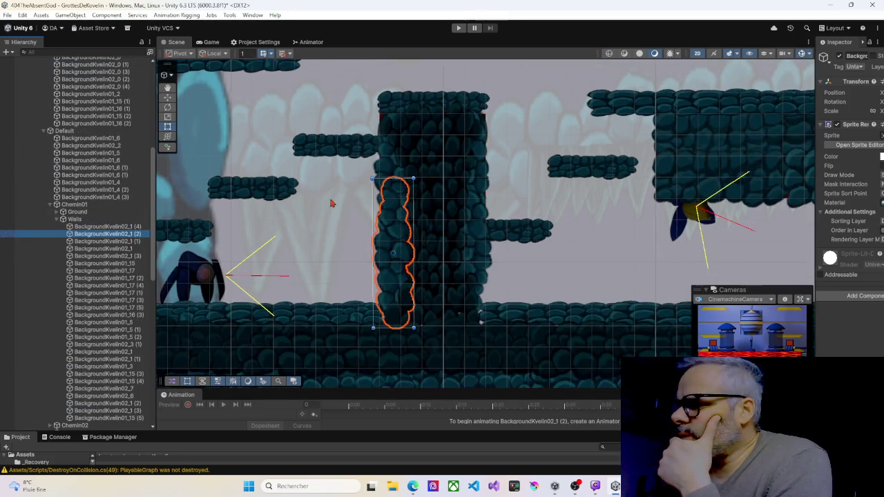
pyautogui.moveTo(330, 199)
pyautogui.mouseDown()
pyautogui.moveTo(346, 223)
pyautogui.moveTo(355, 282)
pyautogui.moveTo(273, 251)
pyautogui.mouseUp()
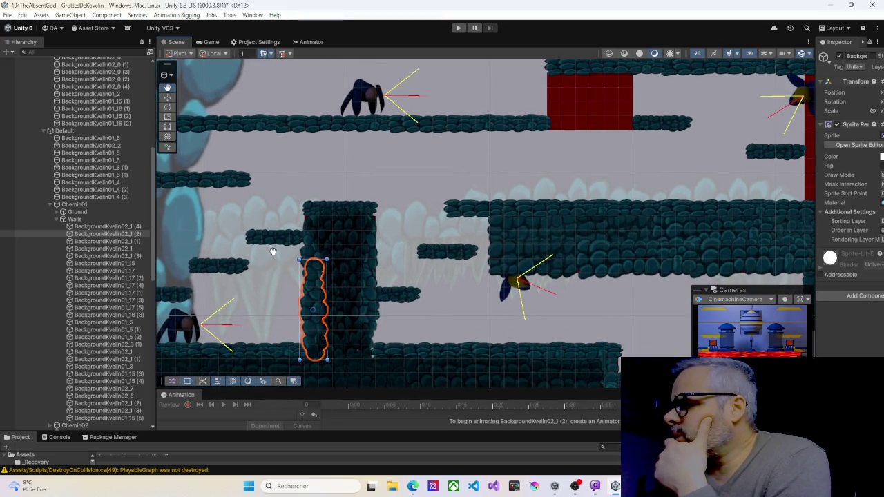
pyautogui.click(311, 250)
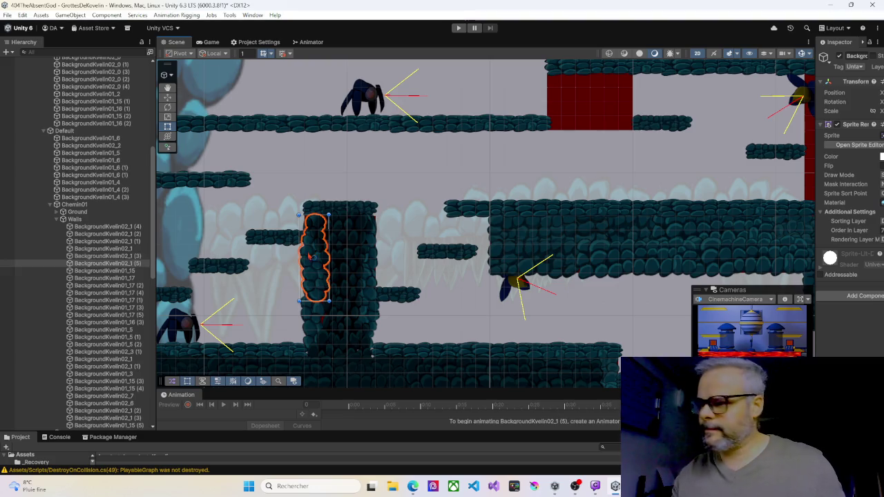
pyautogui.moveTo(316, 251)
pyautogui.mouseDown()
pyautogui.moveTo(599, 96)
pyautogui.moveTo(560, 88)
pyautogui.moveTo(516, 145)
pyautogui.mouseUp()
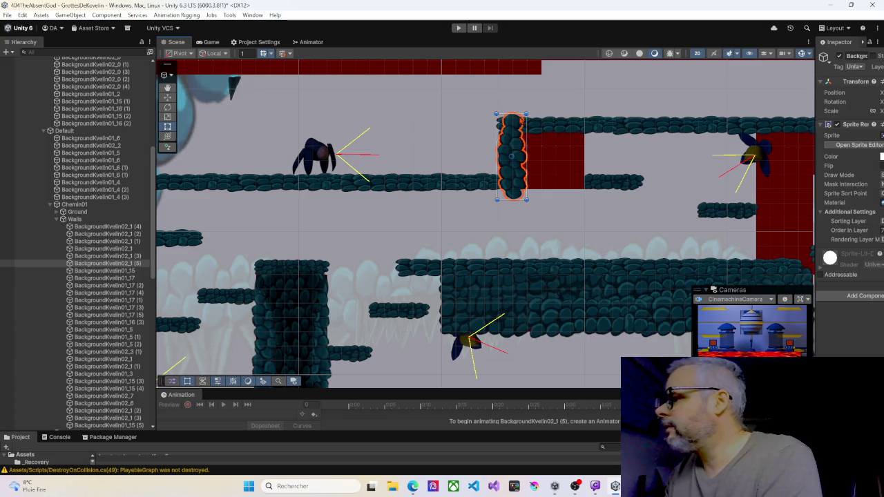
pyautogui.moveTo(516, 113); pyautogui.dragTo(516, 119)
pyautogui.moveTo(512, 201); pyautogui.dragTo(518, 169)
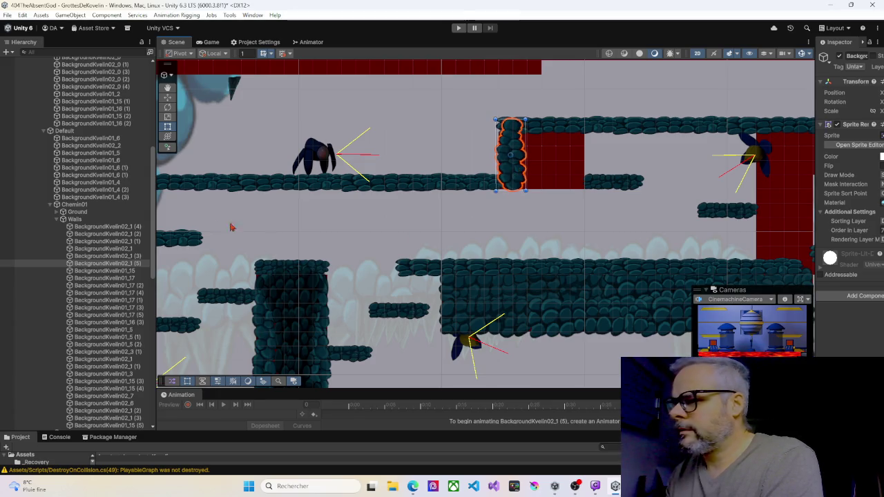
# Step: Duplicate BackgroundKvelin02_1 into the red upper passage and shorten the copy to fit
pyautogui.click(105, 272)
pyautogui.click(107, 263)
pyautogui.click(109, 249)
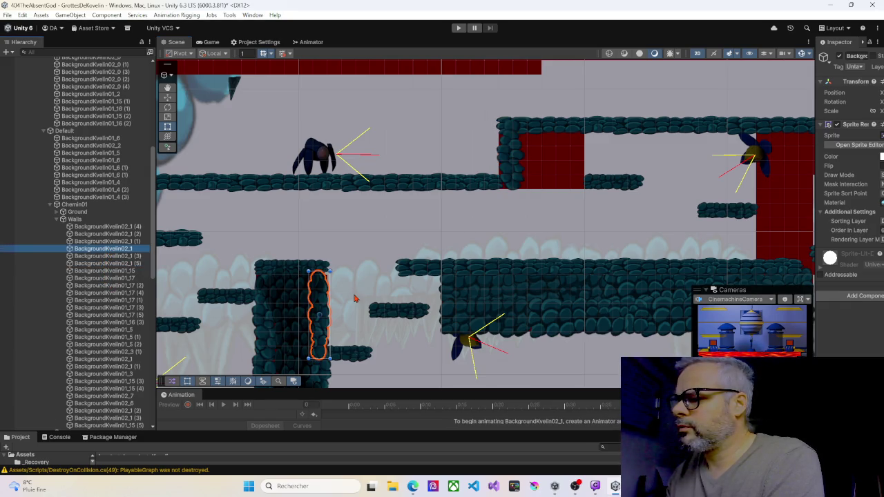
pyautogui.hotkey('ctrl', 'd')
pyautogui.moveTo(327, 306)
pyautogui.mouseDown()
pyautogui.moveTo(440, 257)
pyautogui.moveTo(584, 152)
pyautogui.mouseUp()
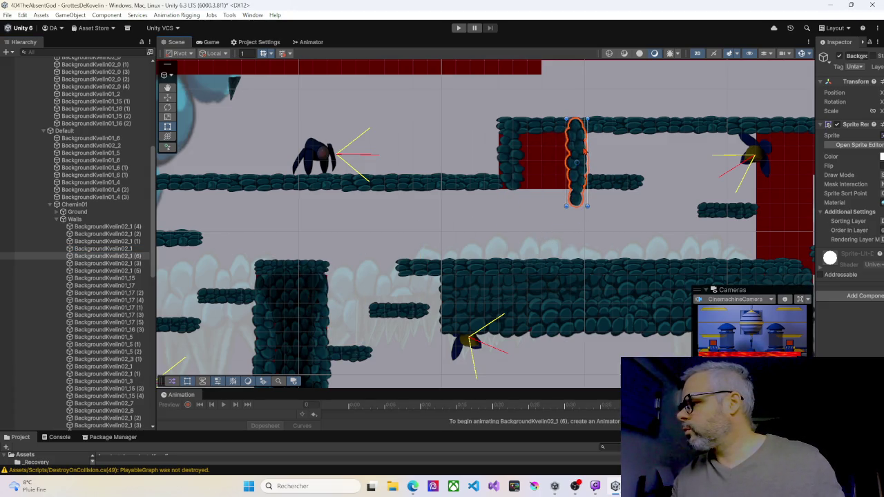
pyautogui.moveTo(575, 207); pyautogui.dragTo(578, 191)
pyautogui.moveTo(585, 164); pyautogui.dragTo(586, 165)
# Step: Select both walls flanking the red opening and widen the Inspector panel
pyautogui.click(515, 160)
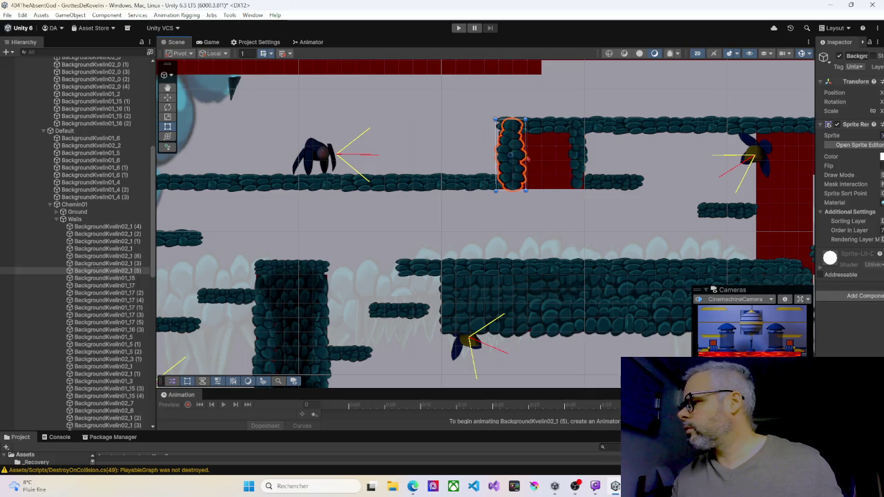
pyautogui.keyDown('shift'); pyautogui.click(582, 159); pyautogui.keyUp('shift')
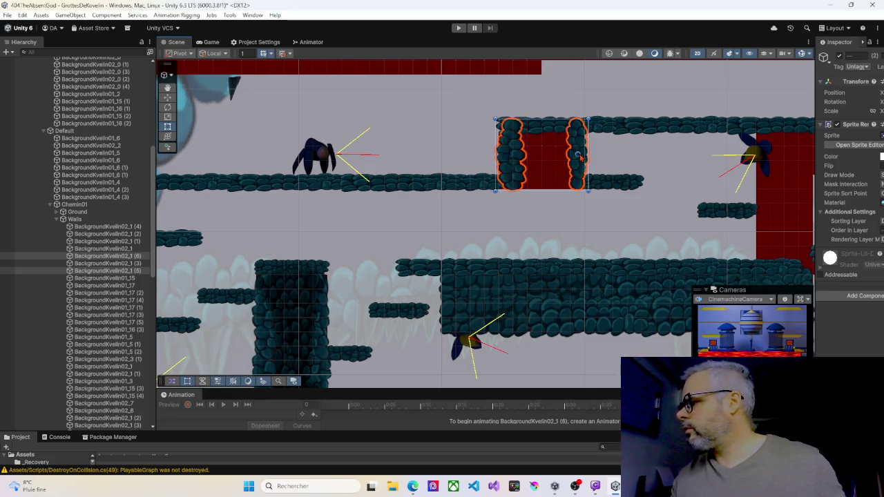
pyautogui.moveTo(814, 156)
pyautogui.mouseDown()
pyautogui.moveTo(684, 162)
pyautogui.moveTo(705, 163)
pyautogui.mouseUp()
# Step: Set Order in Layer to 3 on both side walls of the red opening
pyautogui.click(794, 230)
pyautogui.write('5')
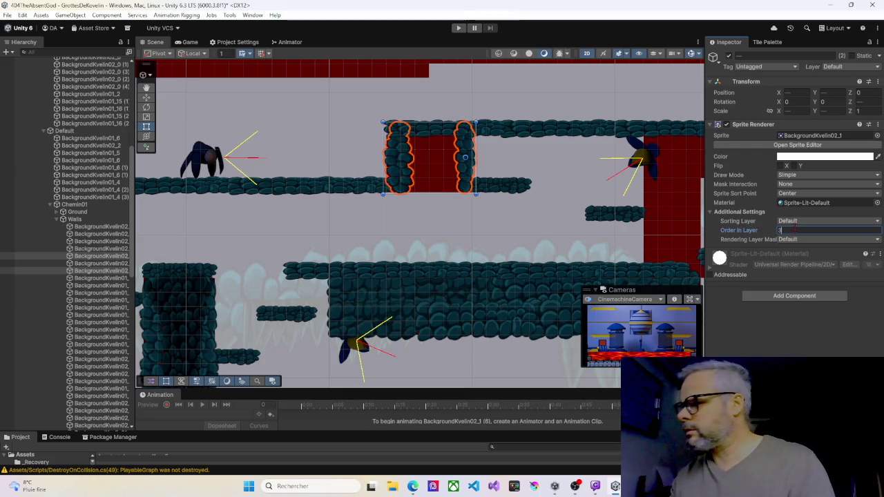
pyautogui.write('3')
pyautogui.press('Return')
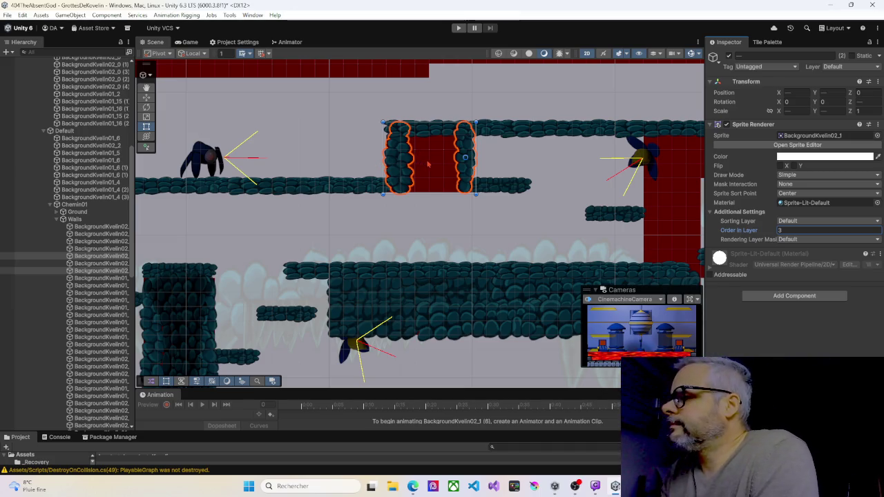
# Step: Duplicate the pillar's wide wall piece (4) to line the opening's ceiling, resized to fit
pyautogui.click(215, 294)
pyautogui.click(152, 311)
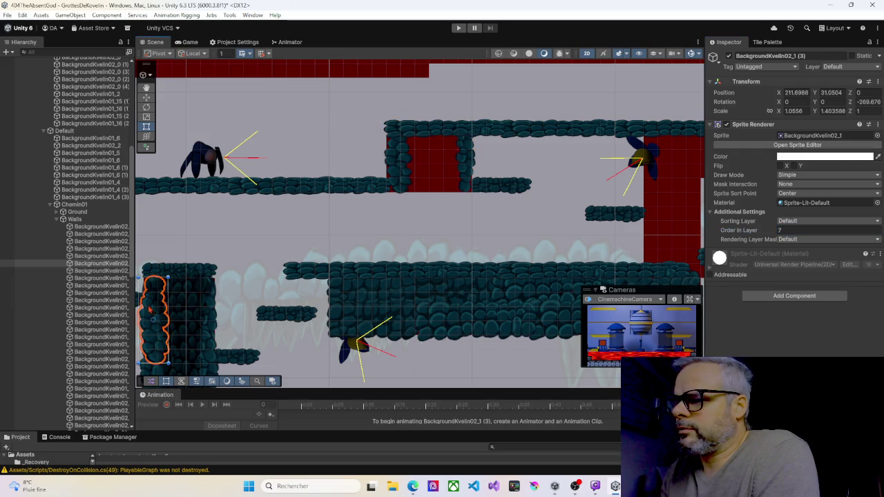
pyautogui.click(192, 288)
pyautogui.click(192, 287)
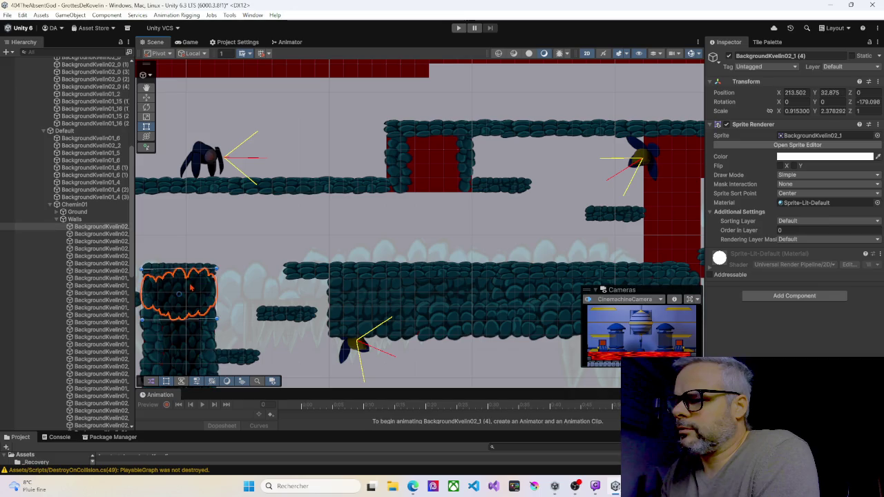
pyautogui.hotkey('ctrl', 'd')
pyautogui.moveTo(208, 290)
pyautogui.mouseDown()
pyautogui.moveTo(346, 216)
pyautogui.moveTo(445, 149)
pyautogui.moveTo(437, 139)
pyautogui.mouseUp()
pyautogui.moveTo(438, 179); pyautogui.dragTo(451, 147)
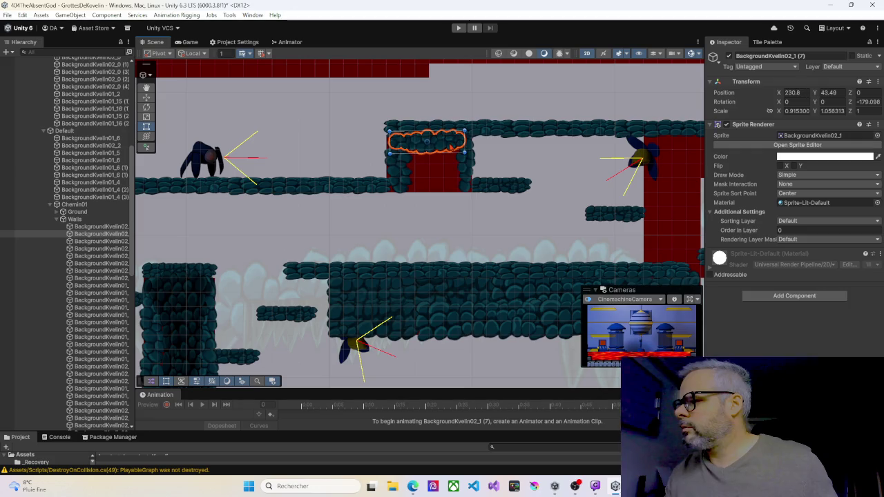
pyautogui.moveTo(389, 142); pyautogui.dragTo(384, 142)
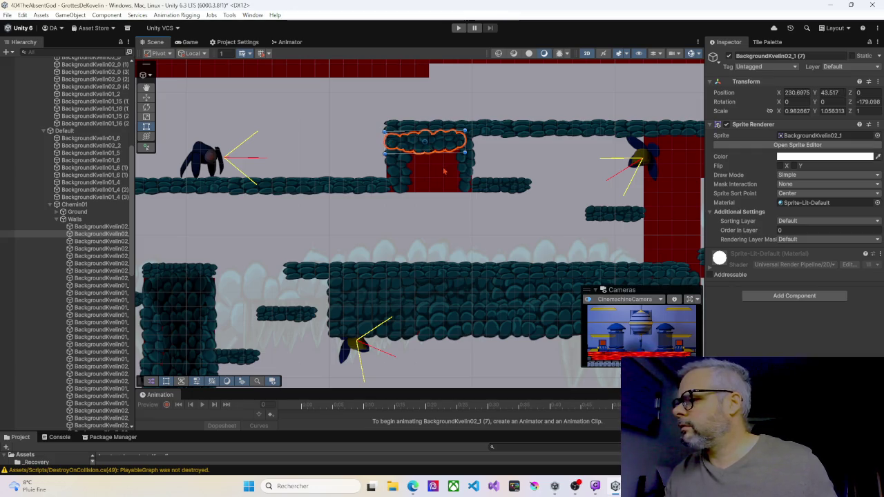
# Step: Duplicate the ceiling piece down to the opening's bottom edge and adjust its sorting order
pyautogui.hotkey('ctrl', 'd')
pyautogui.moveTo(449, 152)
pyautogui.mouseDown()
pyautogui.moveTo(452, 194)
pyautogui.moveTo(474, 184)
pyautogui.mouseUp()
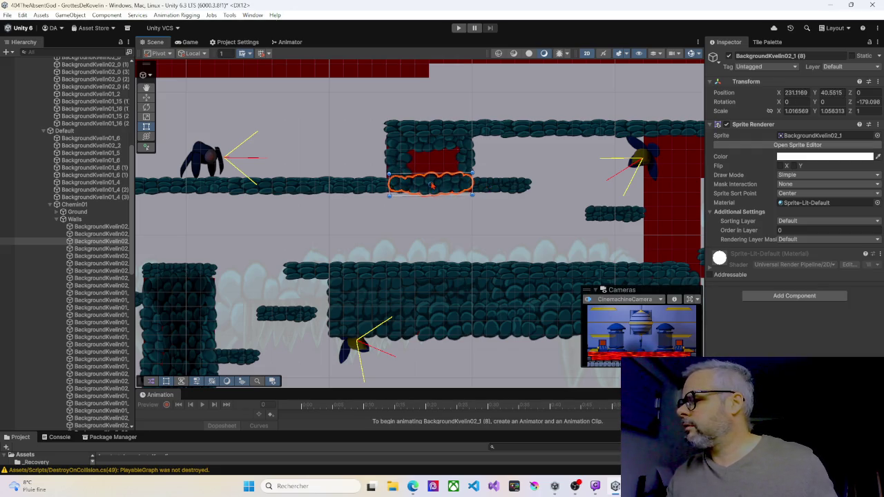
pyautogui.moveTo(389, 185); pyautogui.dragTo(384, 185)
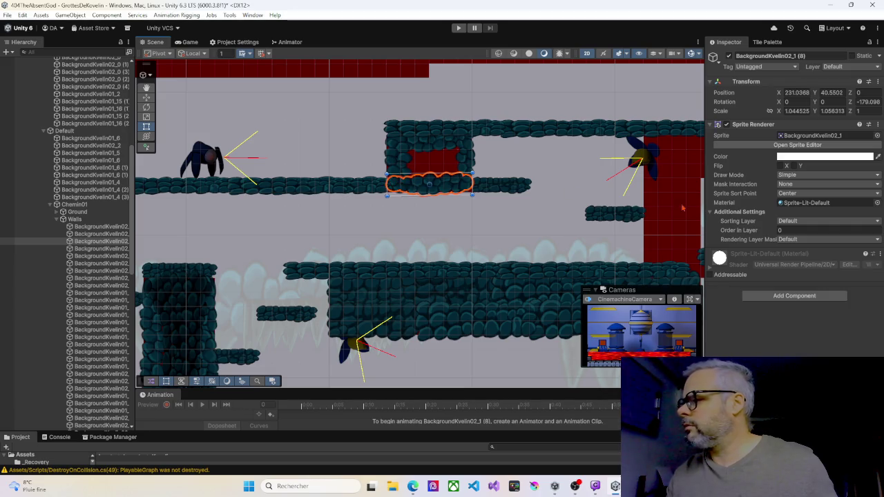
pyautogui.click(775, 231)
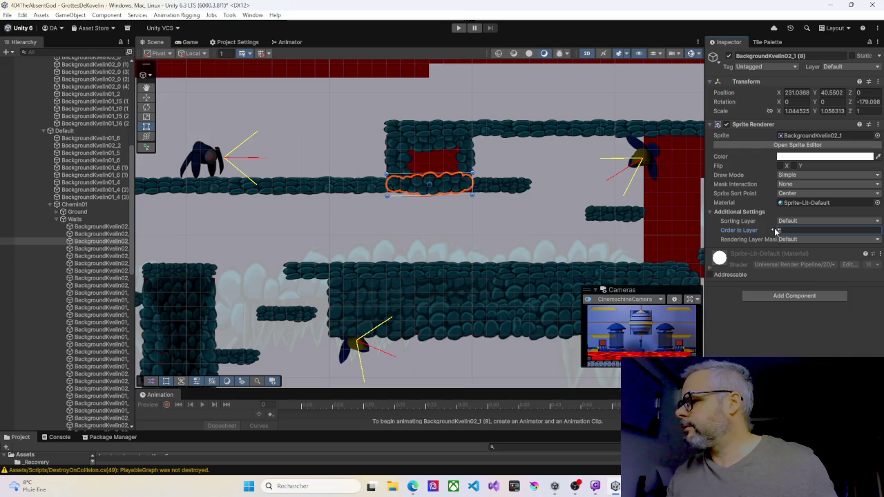
pyautogui.write('2')
# Step: Check the Order in Layer of wall sprite (4) on the left pillar
pyautogui.click(144, 300)
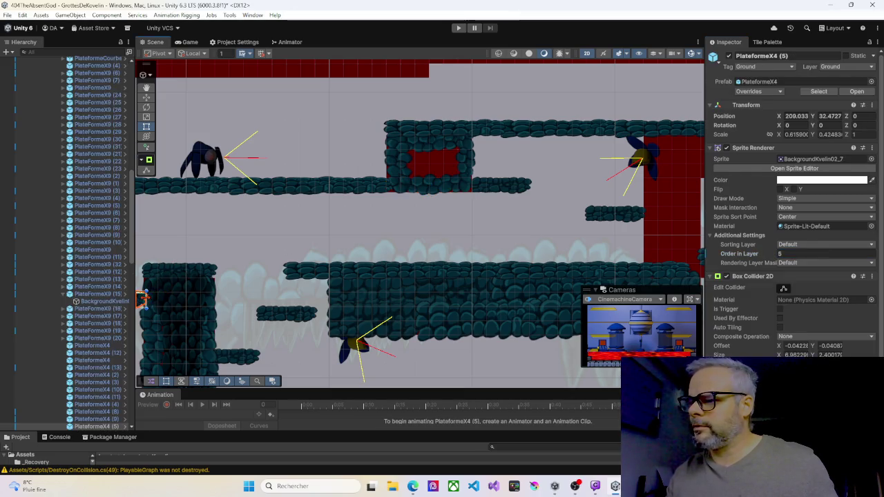
pyautogui.click(151, 309)
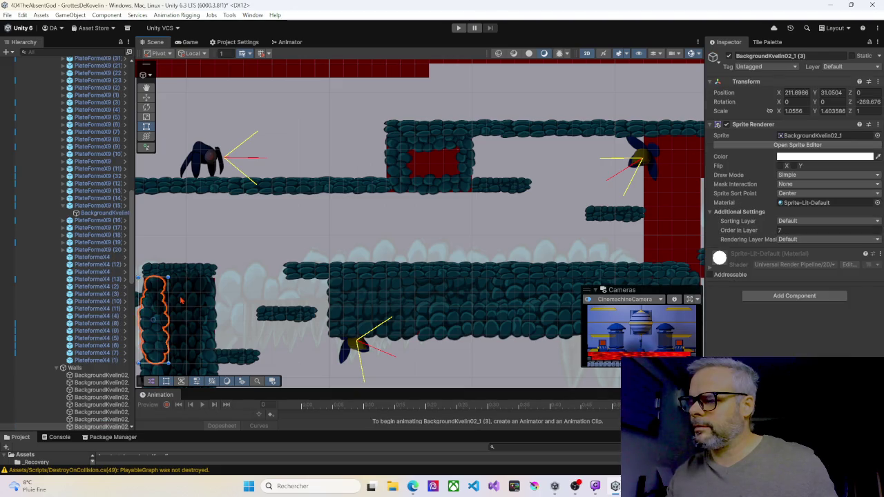
pyautogui.click(181, 300)
pyautogui.click(181, 300)
pyautogui.click(774, 230)
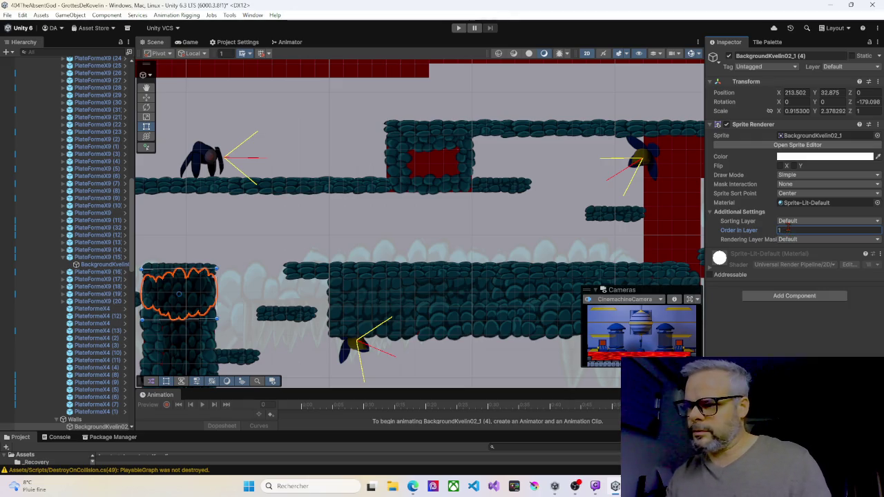
pyautogui.click(492, 168)
pyautogui.scroll(-5, 492, 168)
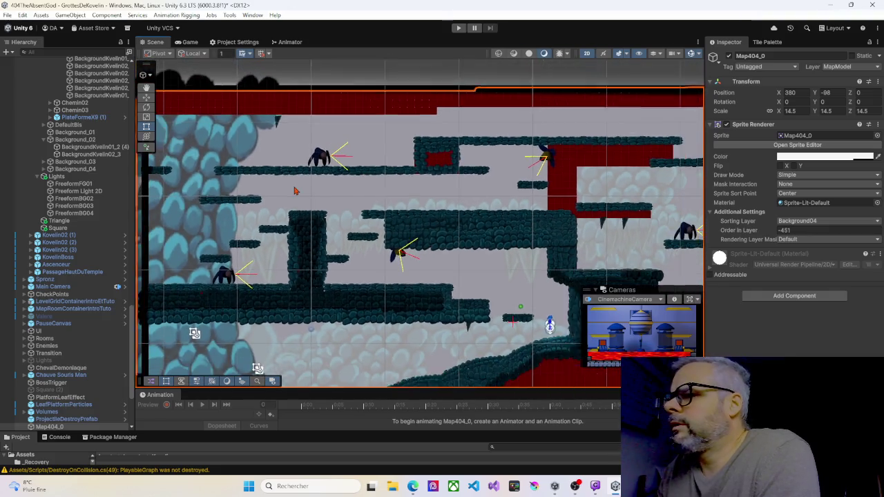
pyautogui.moveTo(273, 193); pyautogui.dragTo(358, 185)
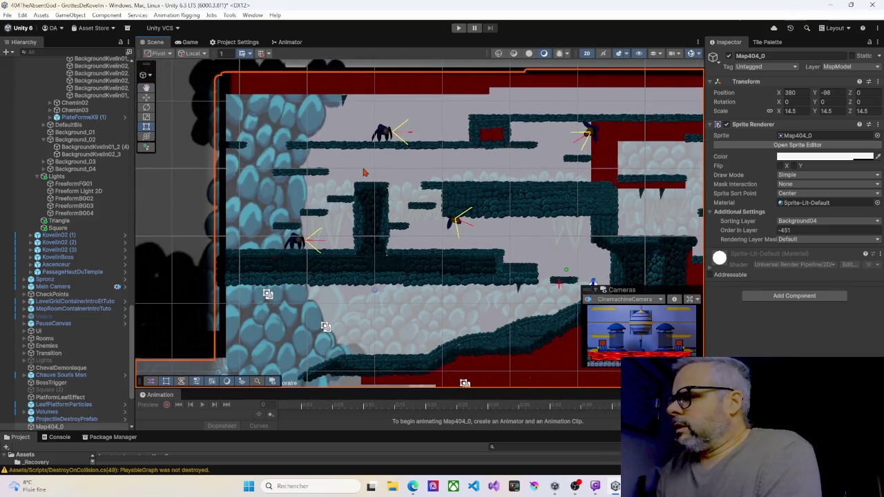
# Step: Duplicate the small wall piece onto the cave's left black column, adding a second copy
pyautogui.click(508, 135)
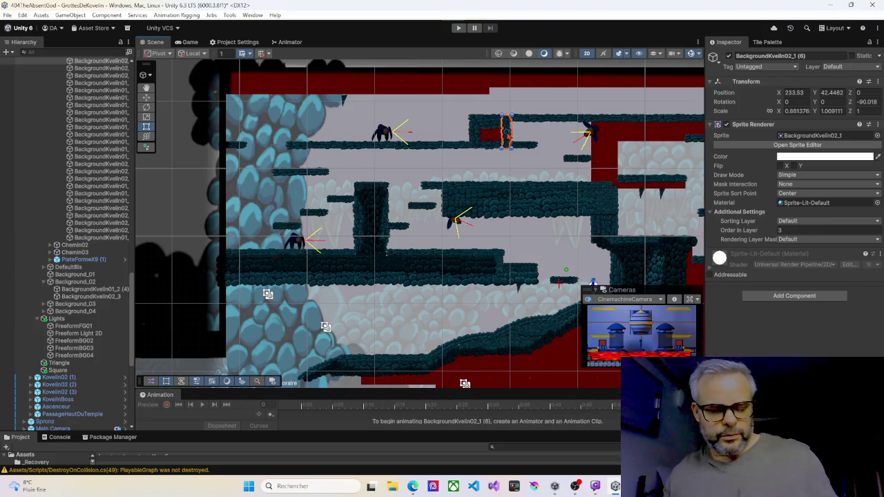
pyautogui.hotkey('ctrl', 'd')
pyautogui.moveTo(506, 131)
pyautogui.mouseDown()
pyautogui.moveTo(234, 116)
pyautogui.moveTo(225, 104)
pyautogui.moveTo(221, 237)
pyautogui.mouseUp()
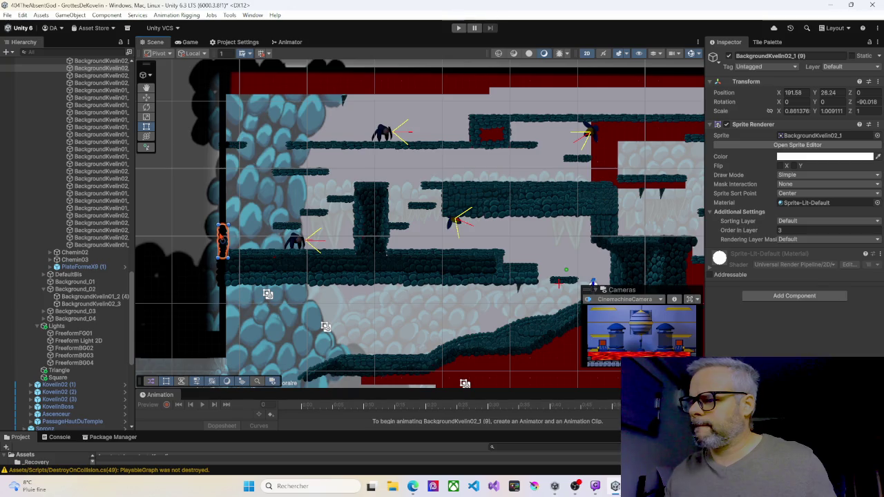
pyautogui.scroll(5, 235, 231)
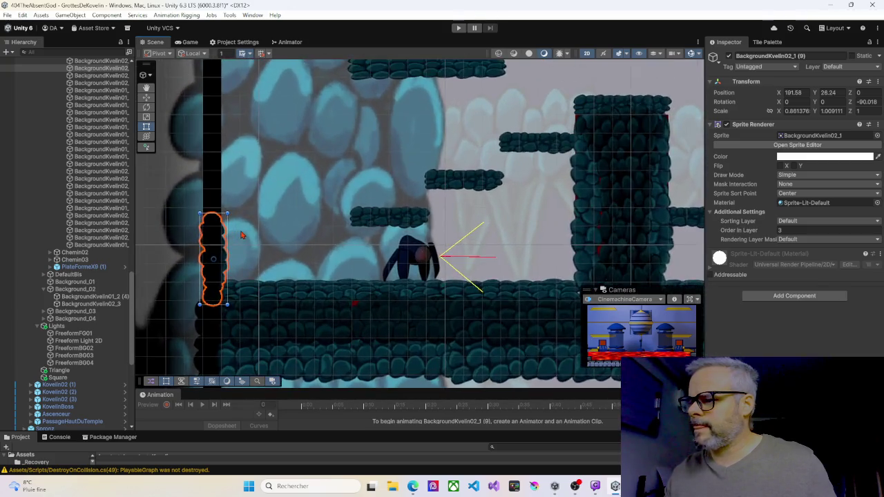
pyautogui.scroll(3, 250, 227)
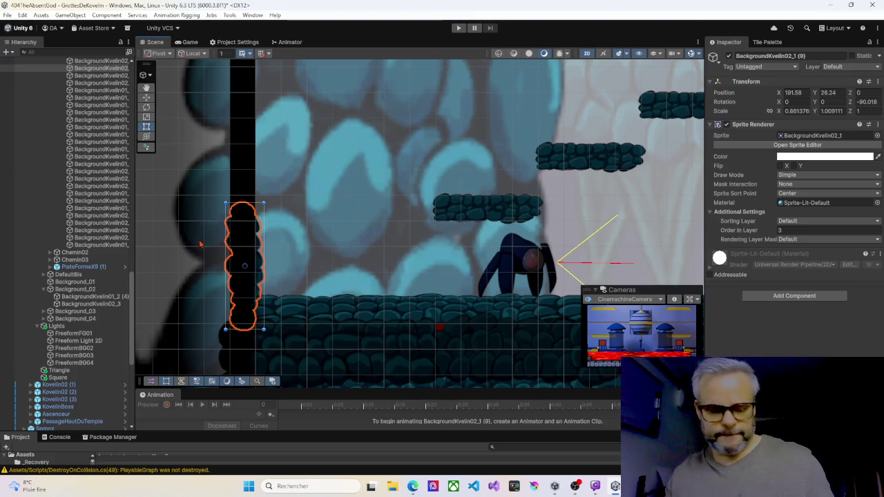
pyautogui.hotkey('ctrl', 'd')
pyautogui.moveTo(242, 233)
pyautogui.mouseDown()
pyautogui.moveTo(245, 87)
pyautogui.moveTo(246, 128)
pyautogui.moveTo(217, 130)
pyautogui.moveTo(237, 132)
pyautogui.moveTo(283, 239)
pyautogui.moveTo(274, 135)
pyautogui.moveTo(268, 323)
pyautogui.mouseUp()
# Step: Add a flipped wall copy higher on the column and align piece (10) with it
pyautogui.scroll(-3, 255, 145)
pyautogui.hotkey('ctrl', 'd')
pyautogui.moveTo(271, 249)
pyautogui.mouseDown()
pyautogui.moveTo(269, 138)
pyautogui.moveTo(273, 170)
pyautogui.mouseUp()
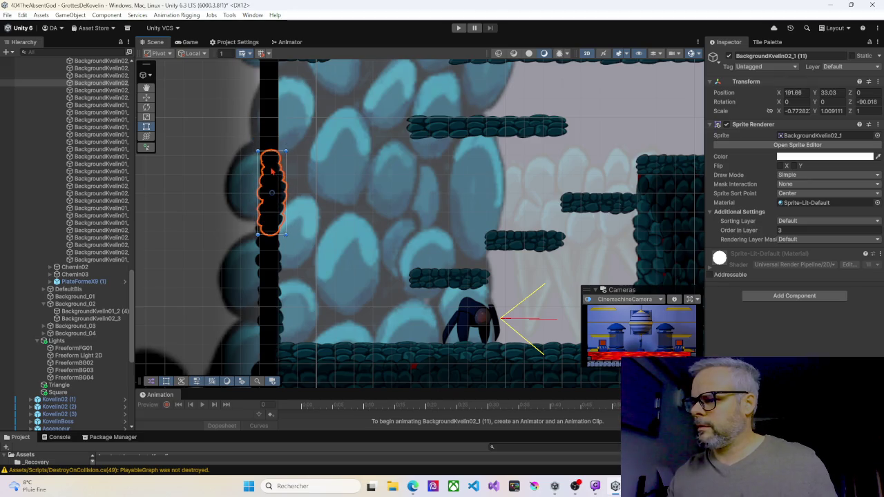
pyautogui.click(270, 266)
pyautogui.moveTo(274, 245); pyautogui.dragTo(279, 243)
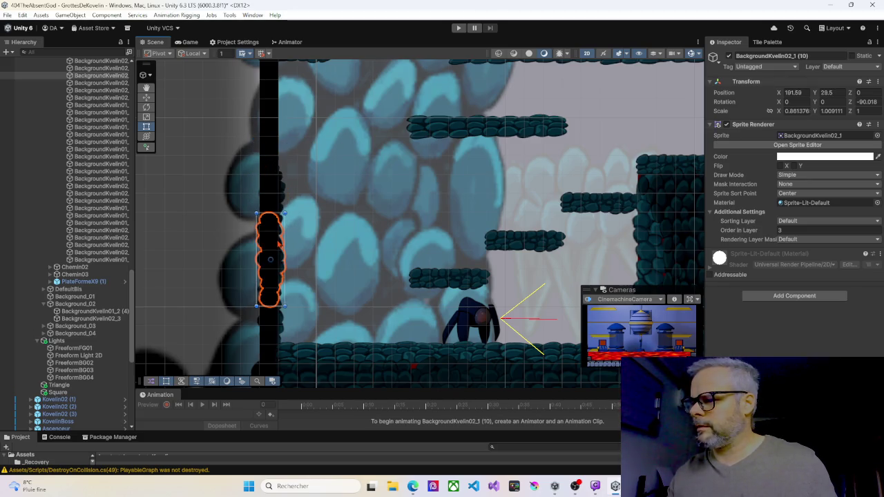
pyautogui.click(270, 196)
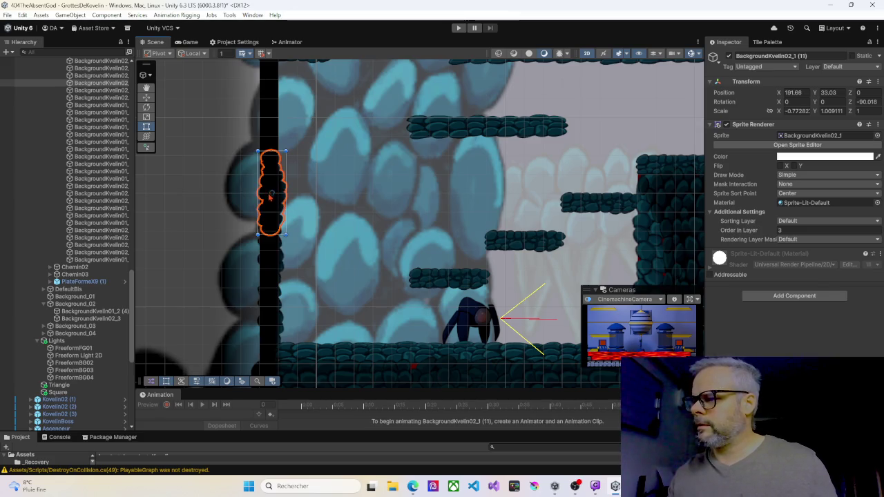
pyautogui.click(263, 279)
# Step: Stack two more wall copies up to the top of the left column
pyautogui.hotkey('ctrl', 'd')
pyautogui.moveTo(270, 279); pyautogui.dragTo(273, 106)
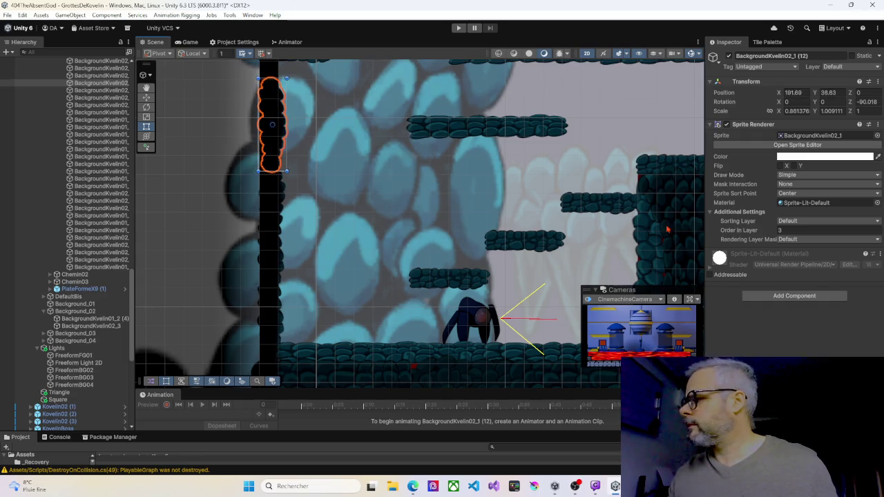
pyautogui.click(275, 205)
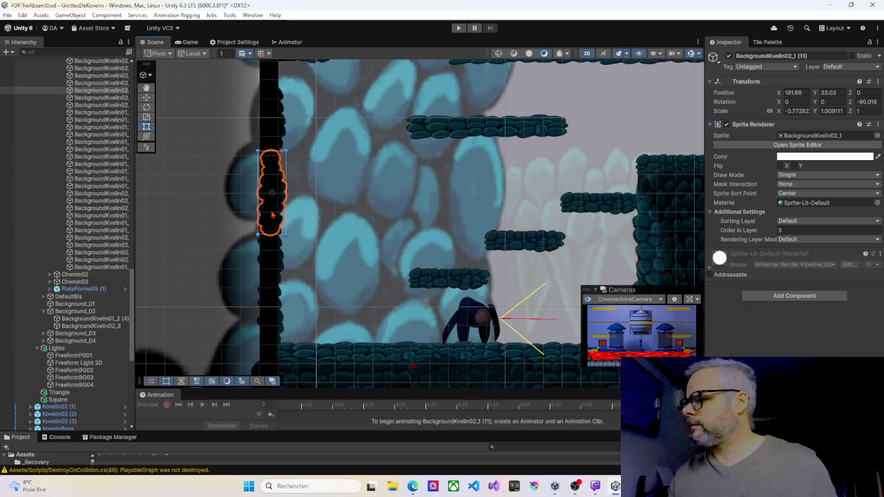
pyautogui.moveTo(335, 142)
pyautogui.mouseDown()
pyautogui.moveTo(355, 245)
pyautogui.moveTo(339, 256)
pyautogui.mouseUp()
pyautogui.hotkey('ctrl', 'd')
pyautogui.moveTo(293, 283); pyautogui.dragTo(294, 133)
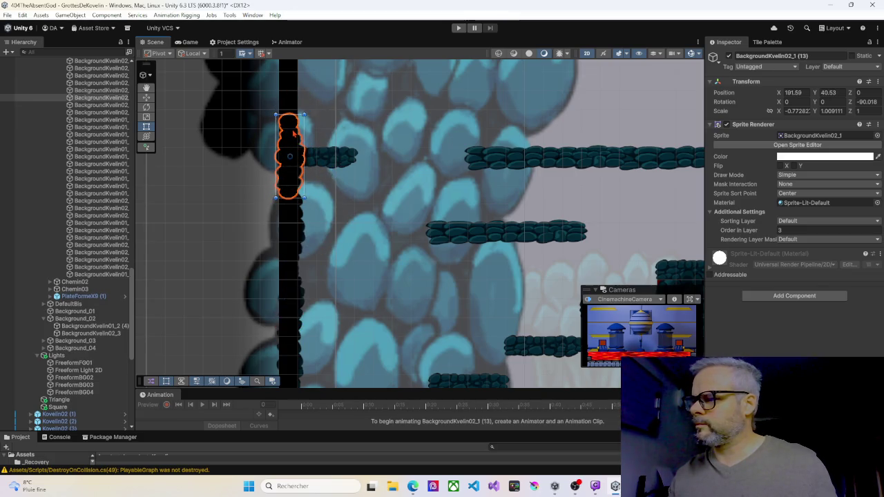
# Step: Review the column pieces' Order in Layer, setting the bottom piece (9) to 2
pyautogui.click(788, 232)
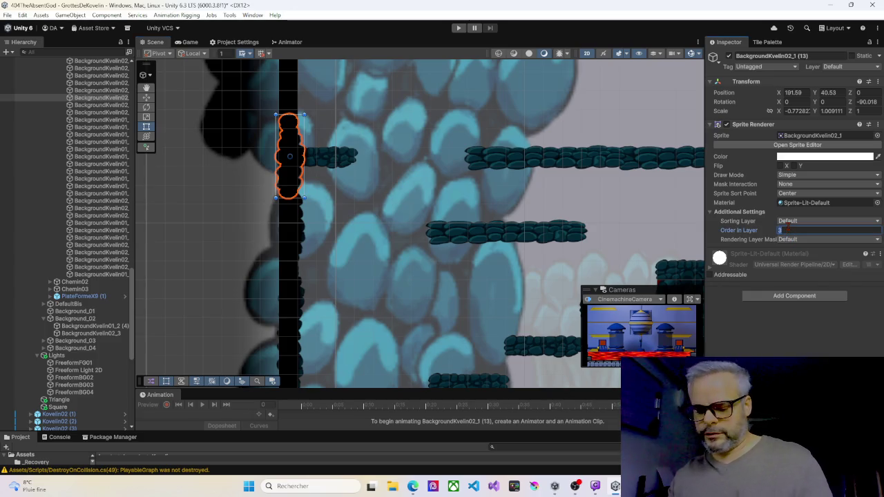
pyautogui.write('2')
pyautogui.click(286, 242)
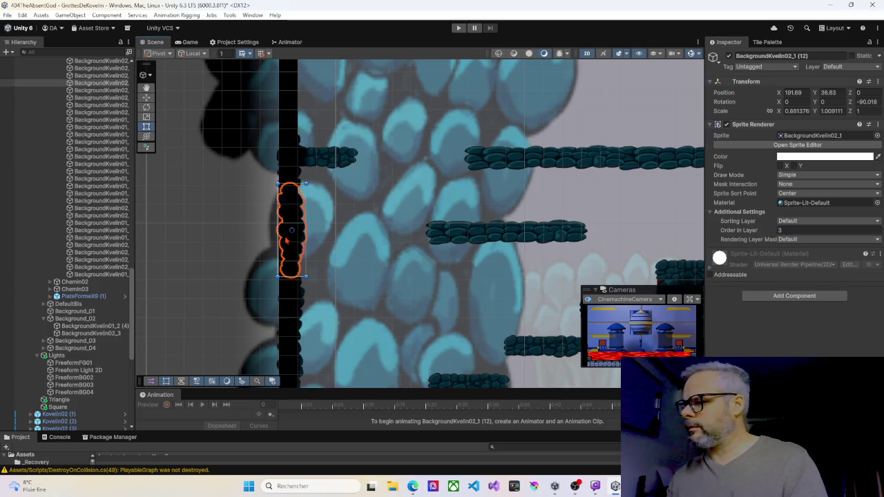
pyautogui.click(291, 311)
pyautogui.click(785, 231)
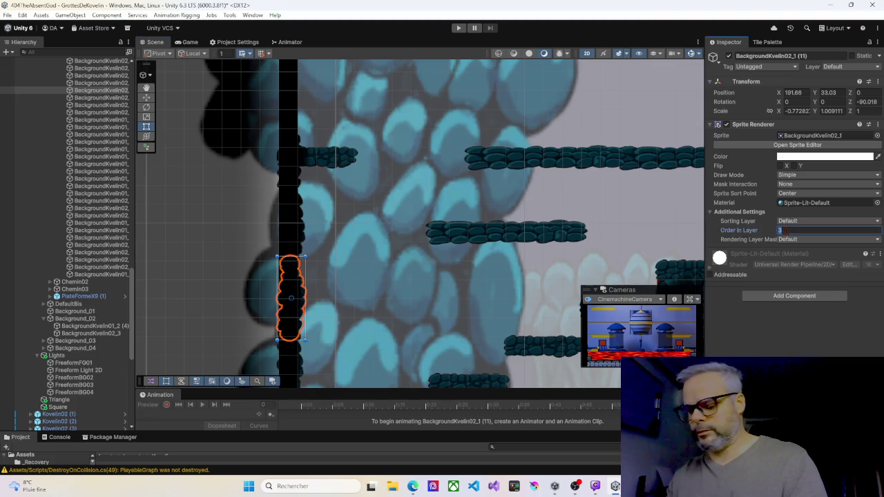
pyautogui.write('2')
pyautogui.moveTo(347, 272)
pyautogui.mouseDown()
pyautogui.moveTo(375, 194)
pyautogui.moveTo(329, 217)
pyautogui.mouseUp()
pyautogui.click(309, 223)
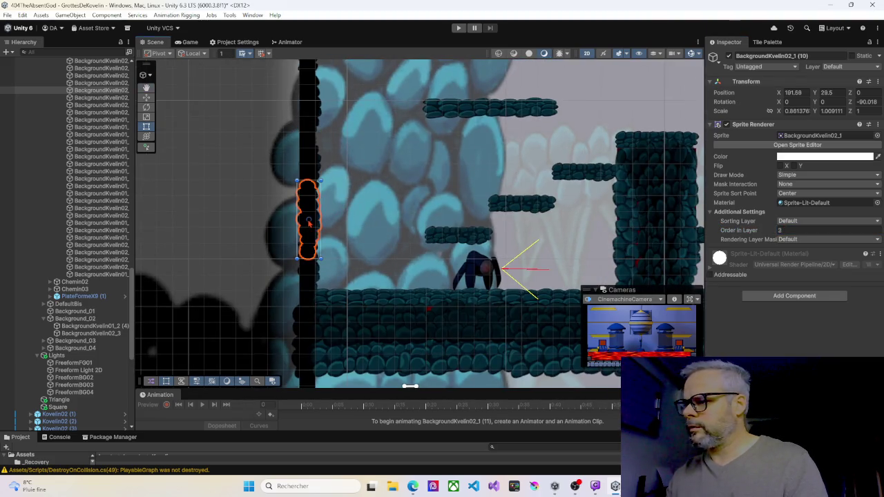
pyautogui.click(305, 277)
pyautogui.click(798, 231)
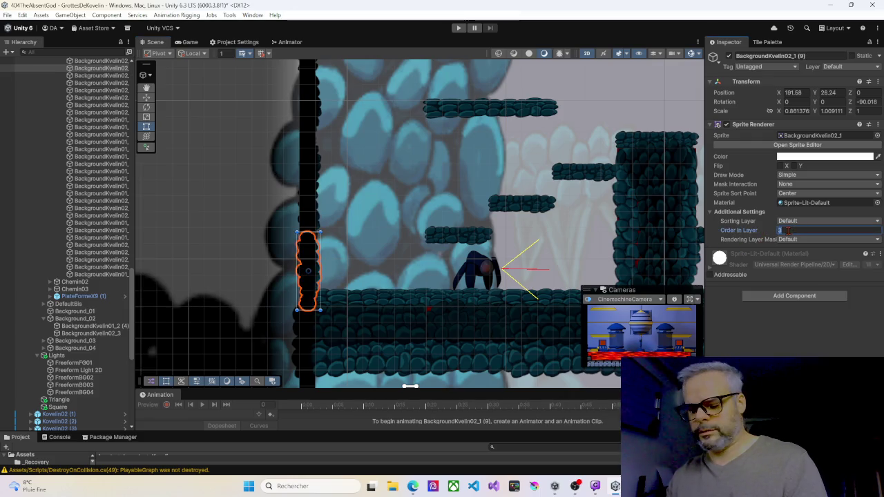
pyautogui.write('2')
pyautogui.moveTo(331, 149)
pyautogui.mouseDown()
pyautogui.moveTo(403, 355)
pyautogui.moveTo(355, 281)
pyautogui.moveTo(297, 225)
pyautogui.mouseUp()
pyautogui.click(297, 226)
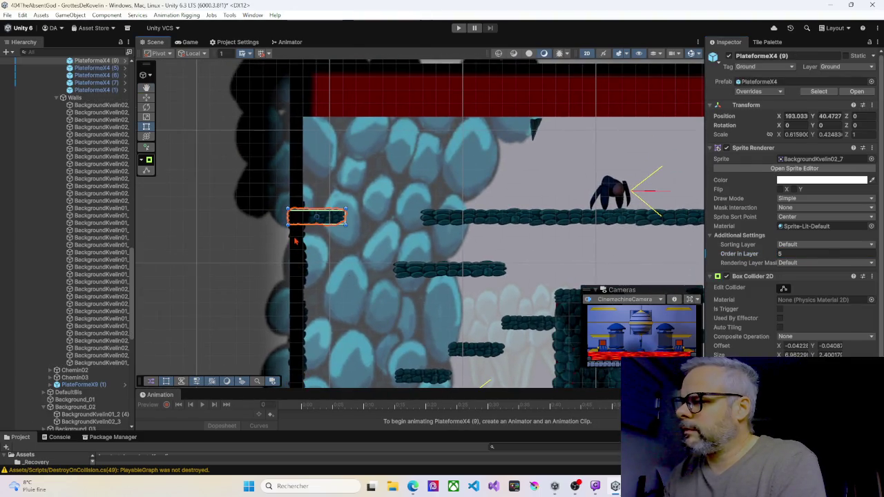
# Step: Raise wall piece BackgroundKvelin02_1 (14) on the left pillar to above the platform
pyautogui.click(298, 252)
pyautogui.click(293, 228)
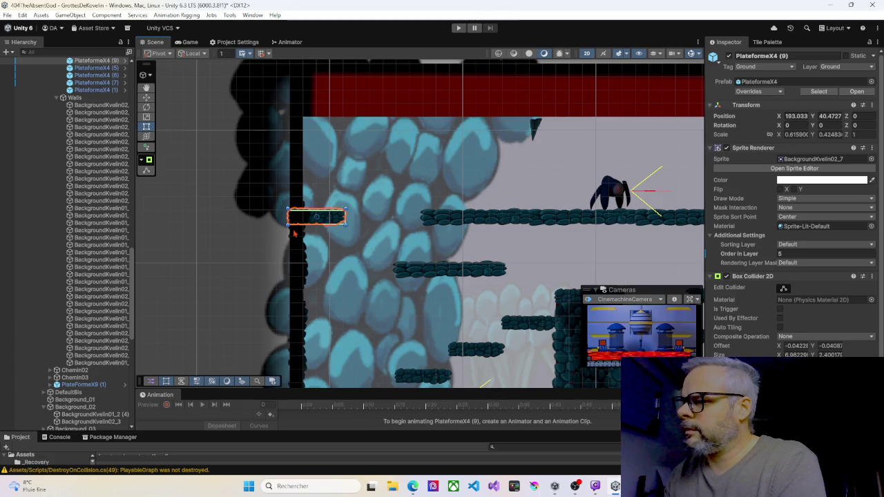
pyautogui.click(298, 205)
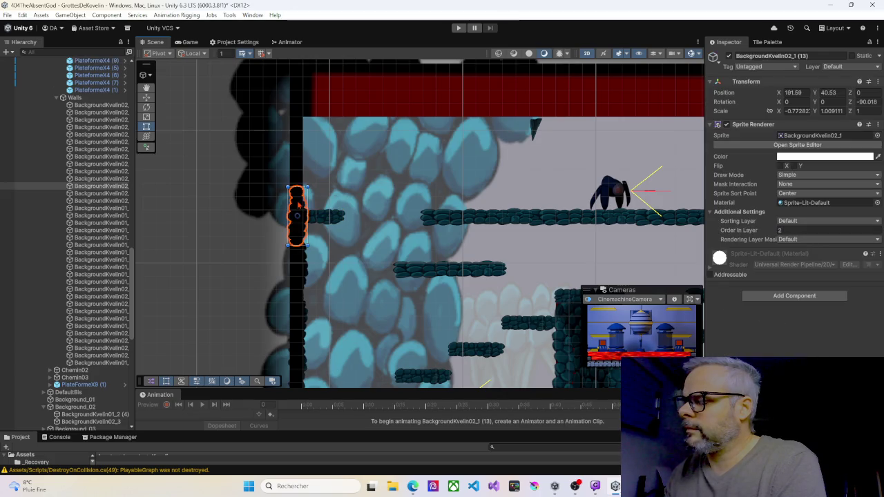
pyautogui.click(300, 262)
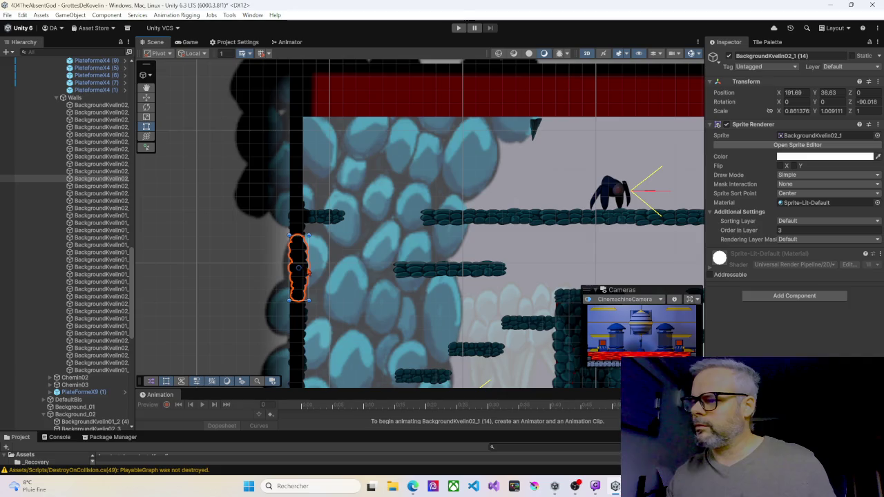
pyautogui.moveTo(309, 272)
pyautogui.mouseDown()
pyautogui.moveTo(307, 181)
pyautogui.moveTo(306, 196)
pyautogui.mouseUp()
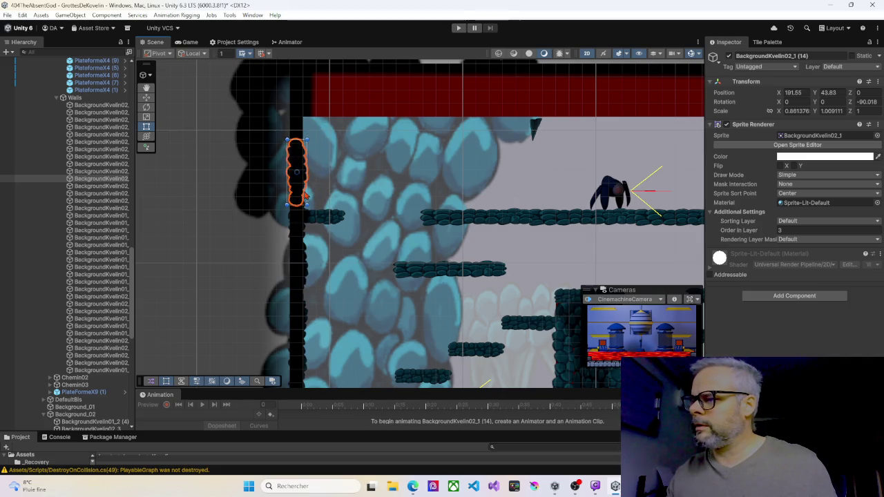
# Step: Raise wall piece (15) up to the red ceiling band, then collapse the Walls group
pyautogui.click(298, 235)
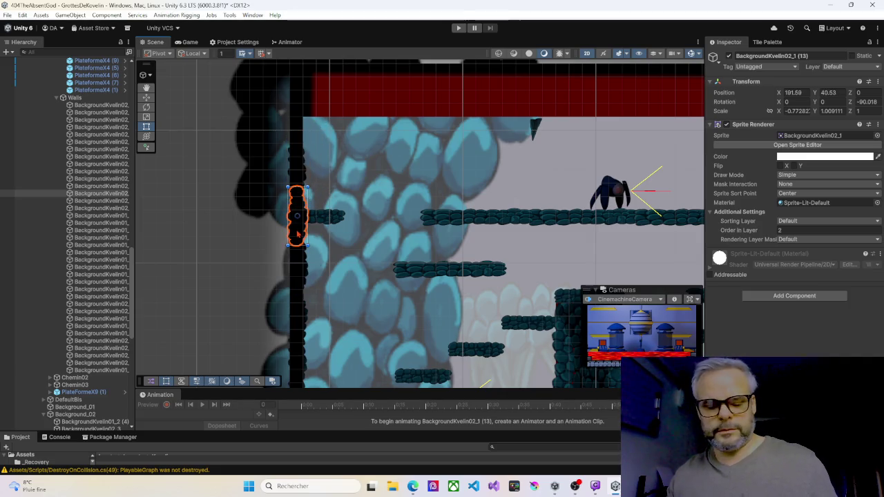
pyautogui.click(298, 234)
pyautogui.moveTo(298, 234); pyautogui.dragTo(299, 135)
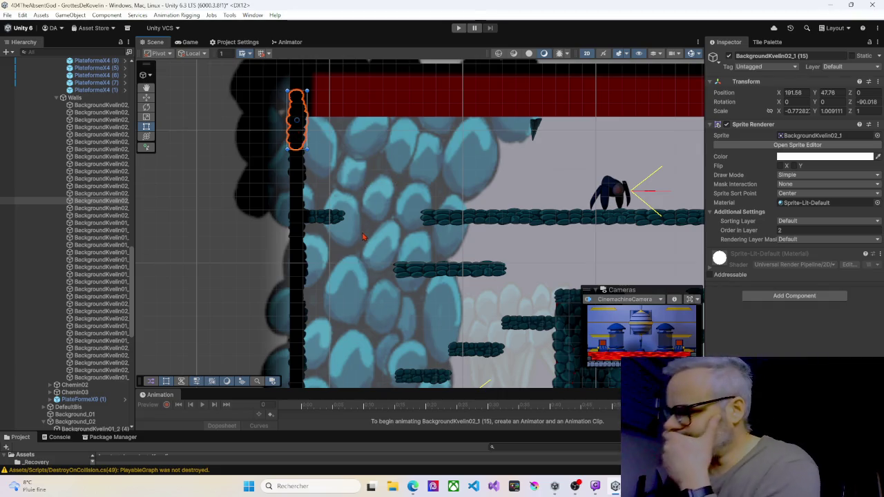
pyautogui.moveTo(377, 276)
pyautogui.mouseDown()
pyautogui.moveTo(381, 263)
pyautogui.moveTo(346, 259)
pyautogui.moveTo(335, 174)
pyautogui.mouseUp()
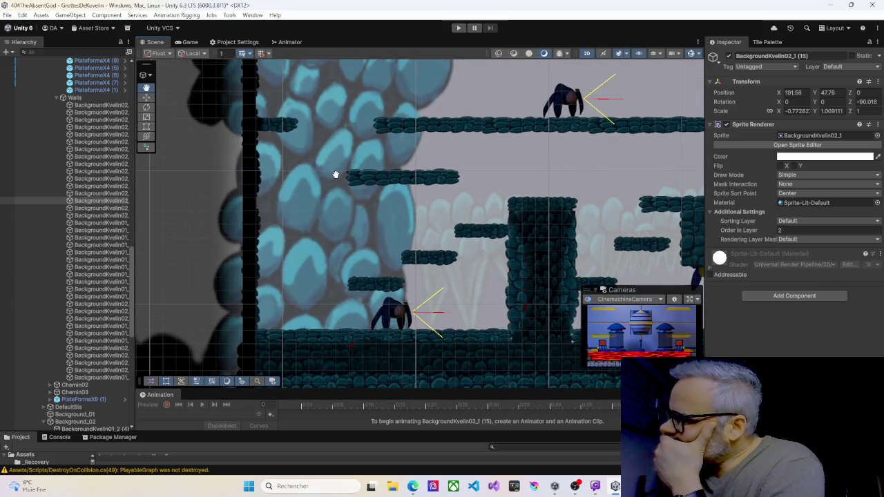
pyautogui.click(251, 234)
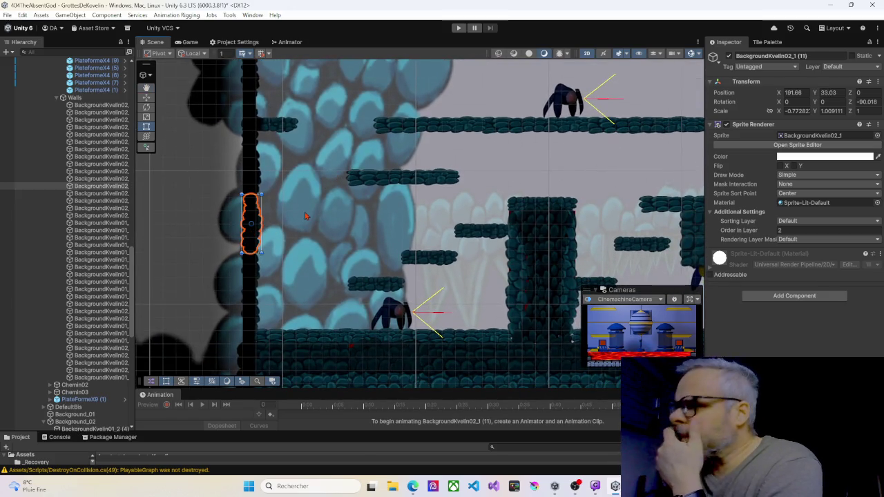
pyautogui.click(56, 98)
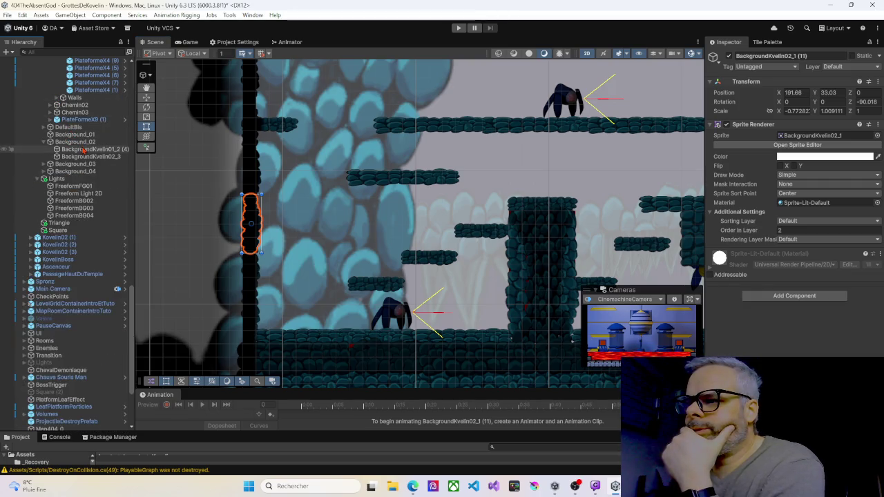
# Step: Drag FreeformFG01's top-left shape corner to X -11.92, Y 45.71 on the left wall
pyautogui.click(76, 188)
pyautogui.scroll(-6, 311, 162)
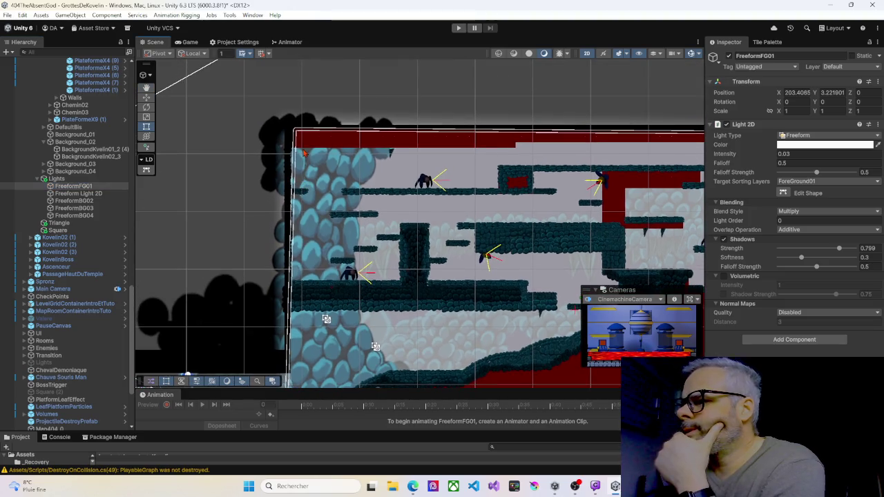
pyautogui.click(784, 193)
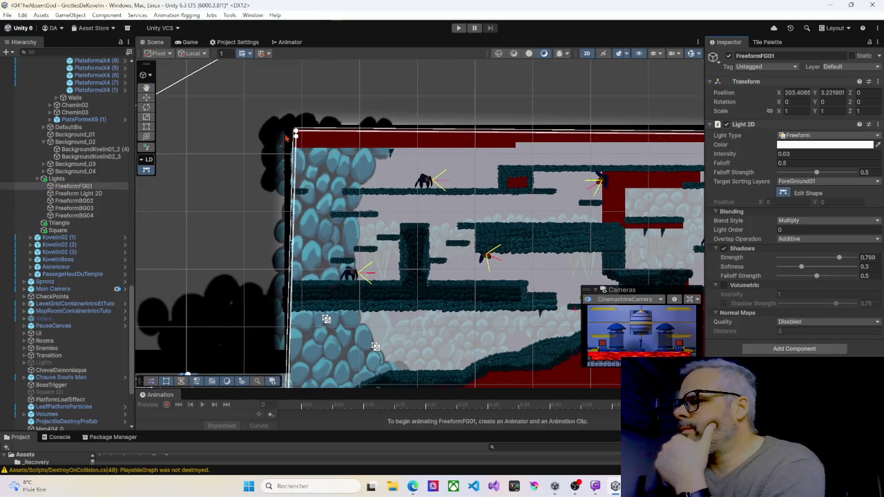
pyautogui.moveTo(296, 132); pyautogui.dragTo(288, 145)
pyautogui.scroll(5, 293, 183)
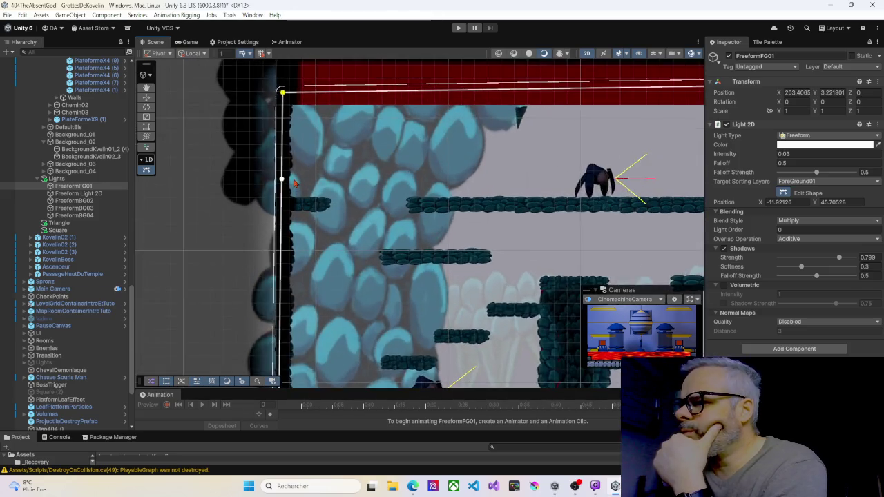
pyautogui.scroll(3, 293, 183)
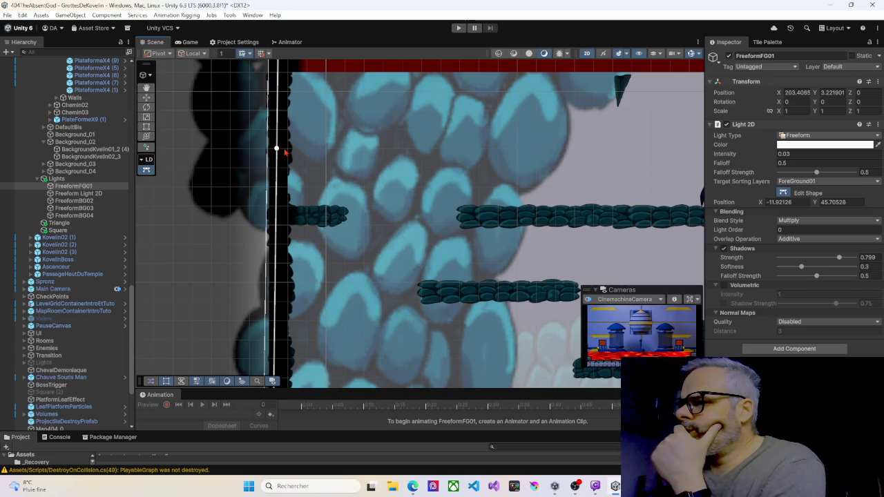
pyautogui.scroll(10, 36, 176)
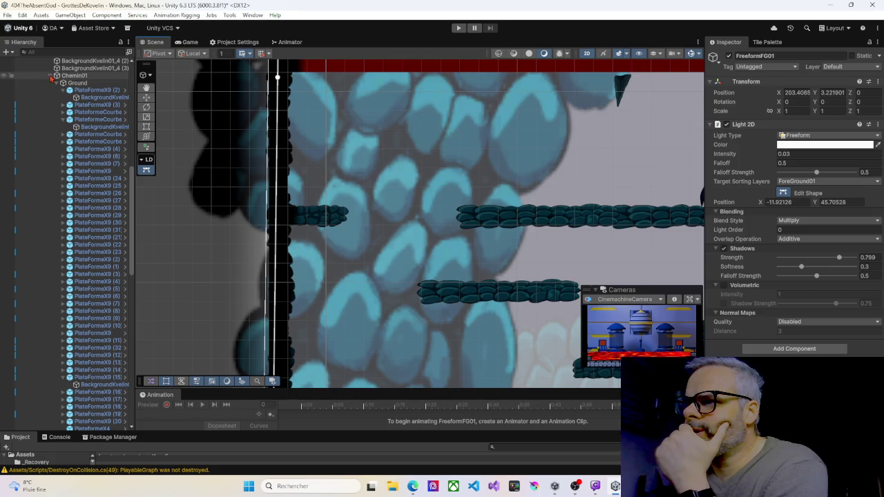
pyautogui.click(52, 78)
pyautogui.click(51, 78)
pyautogui.click(51, 78)
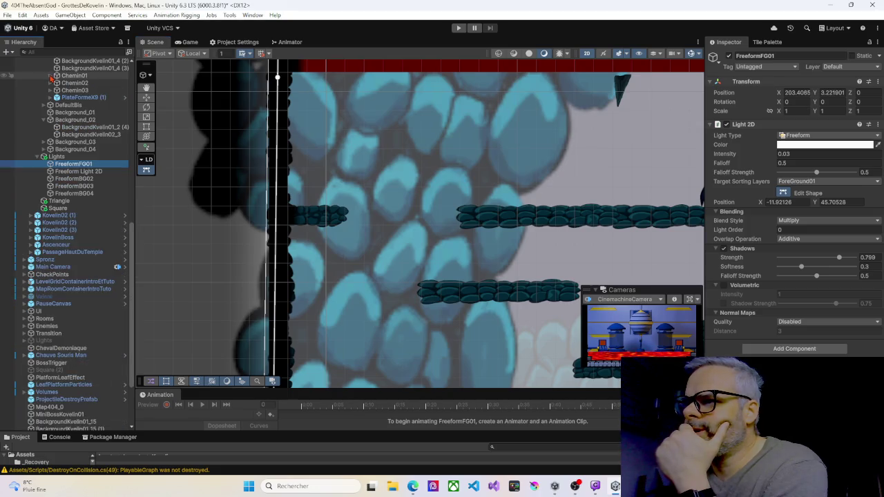
pyautogui.click(51, 76)
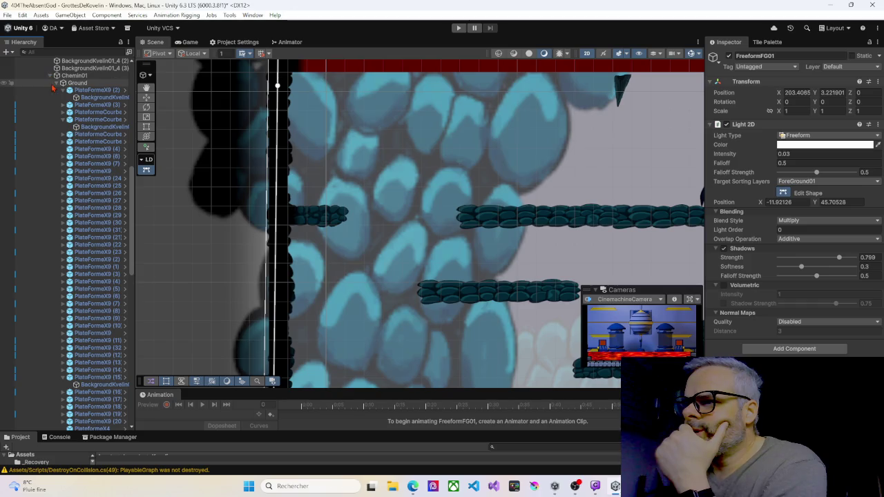
pyautogui.click(57, 84)
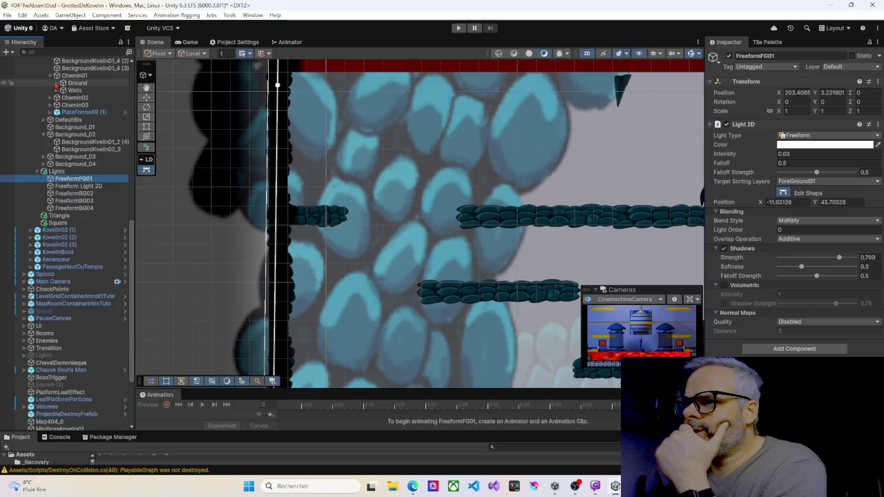
pyautogui.scroll(20, 45, 141)
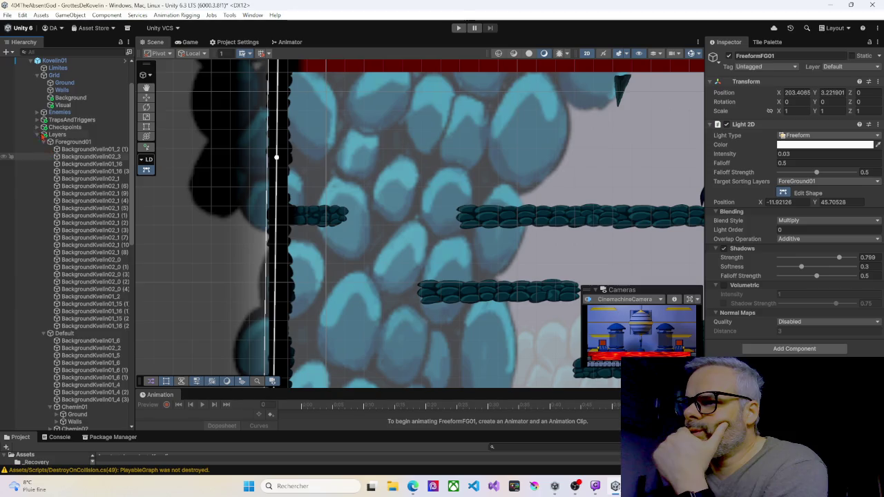
pyautogui.click(64, 142)
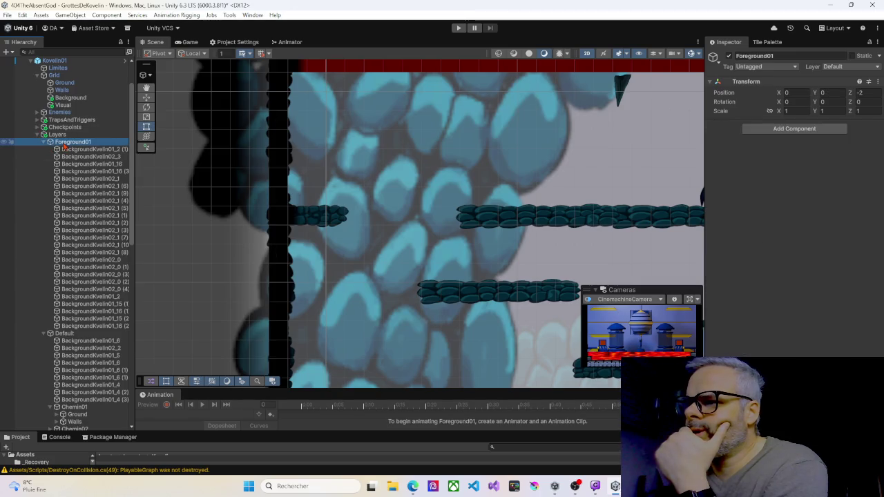
pyautogui.click(69, 150)
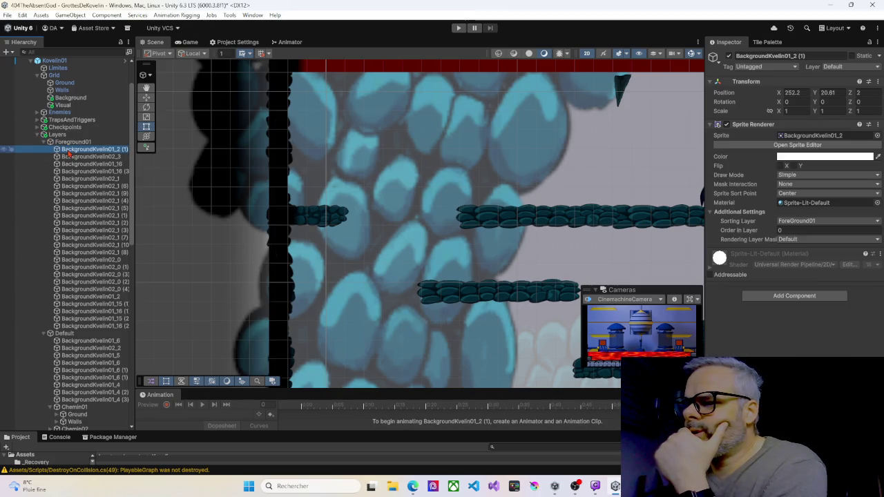
pyautogui.keyDown('shift'); pyautogui.click(114, 327); pyautogui.keyUp('shift')
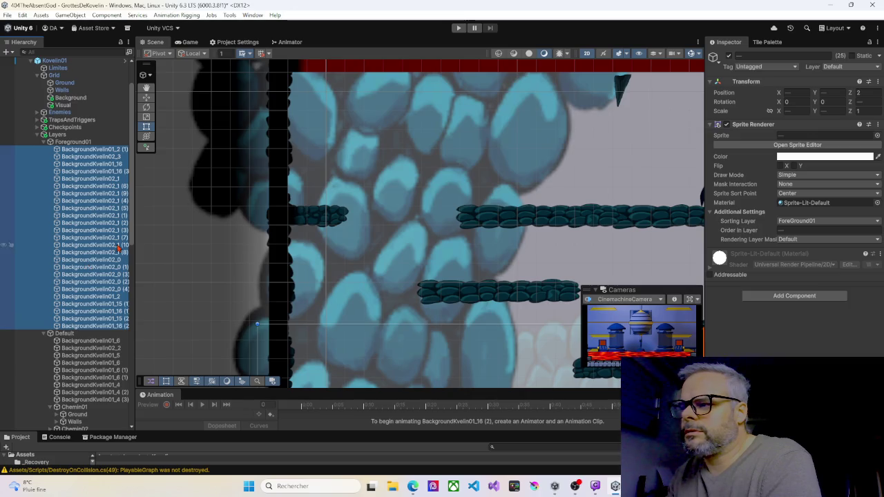
pyautogui.click(274, 156)
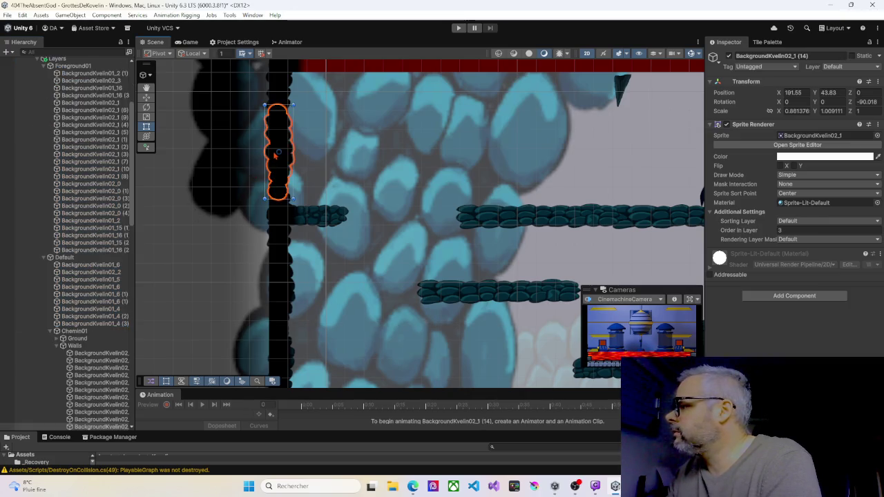
pyautogui.scroll(-5, 80, 286)
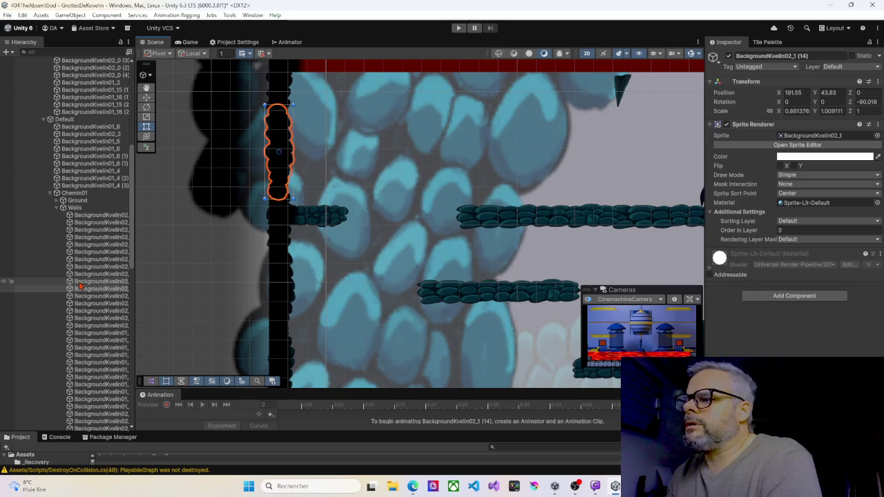
pyautogui.click(282, 227)
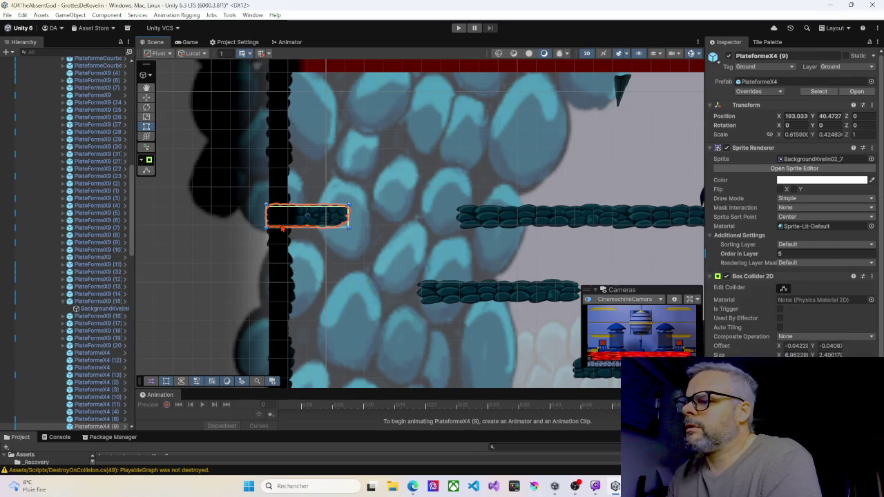
pyautogui.click(281, 197)
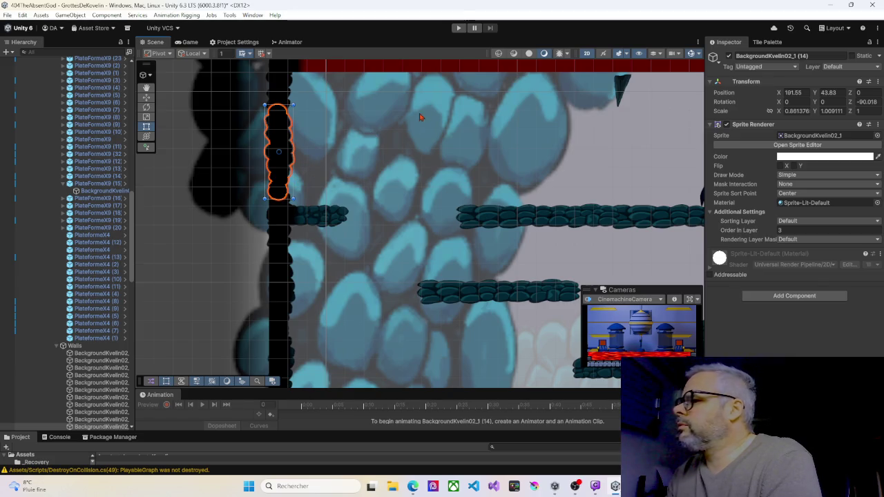
pyautogui.scroll(10, 104, 125)
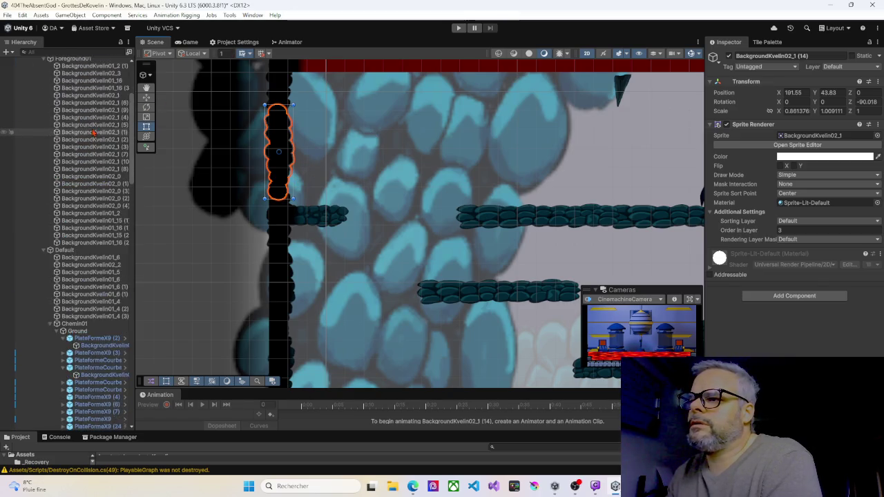
pyautogui.scroll(2, 96, 135)
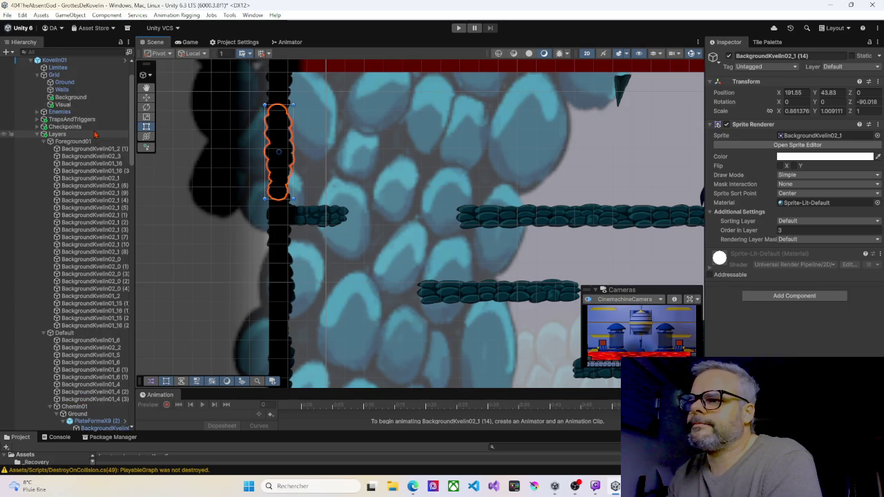
pyautogui.click(62, 90)
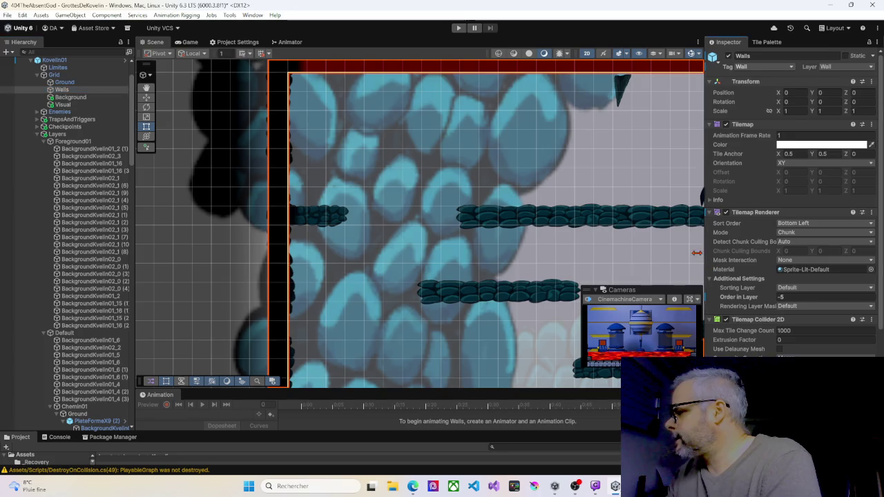
# Step: Pull the Freeform Light 2D shape's top-left corner outward along the left wall
pyautogui.moveTo(704, 250); pyautogui.dragTo(640, 246)
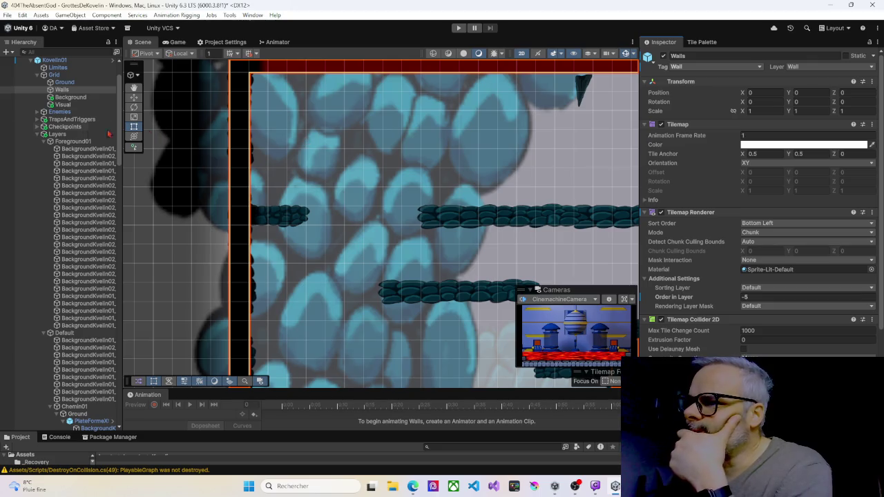
pyautogui.click(39, 134)
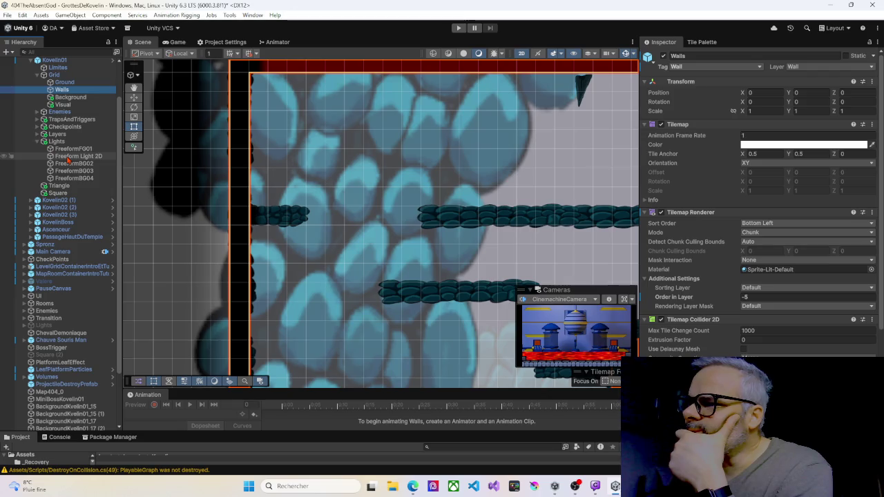
pyautogui.click(69, 157)
pyautogui.scroll(-5, 177, 158)
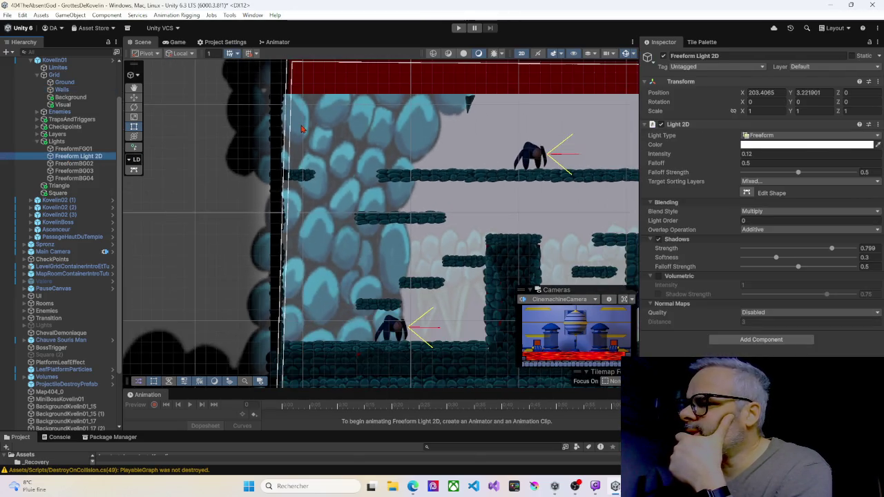
pyautogui.moveTo(299, 159); pyautogui.dragTo(299, 173)
pyautogui.click(747, 193)
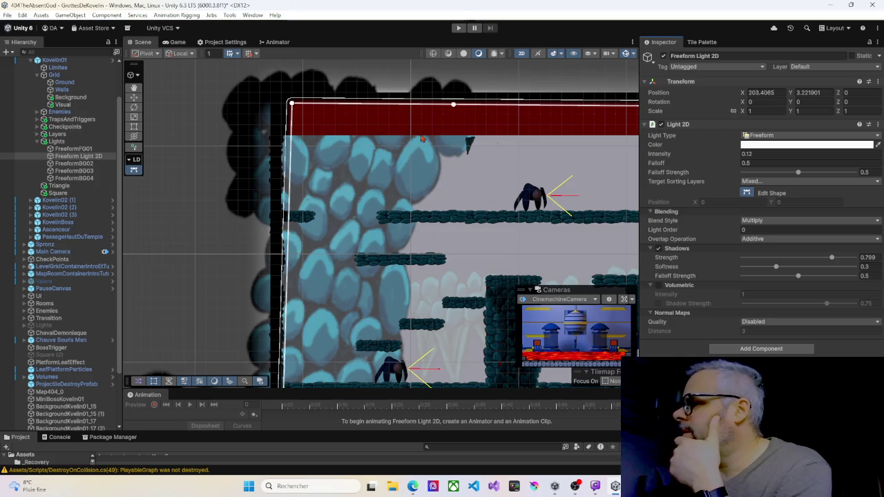
pyautogui.moveTo(291, 104); pyautogui.dragTo(277, 109)
# Step: Move the shape's bottom-left corner down and right to X -12.45, Y -40.73
pyautogui.press('Down')
pyautogui.press('Down')
pyautogui.press('Down')
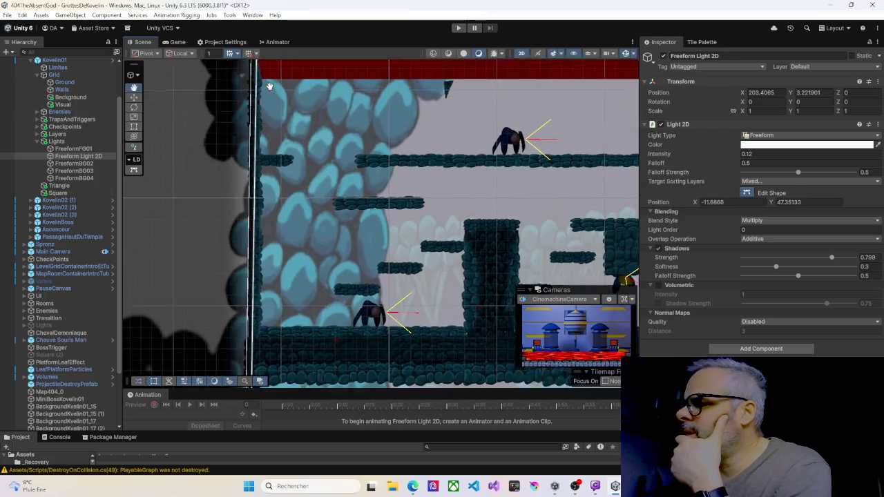
pyautogui.press('Down')
pyautogui.press('Down')
pyautogui.press('Down')
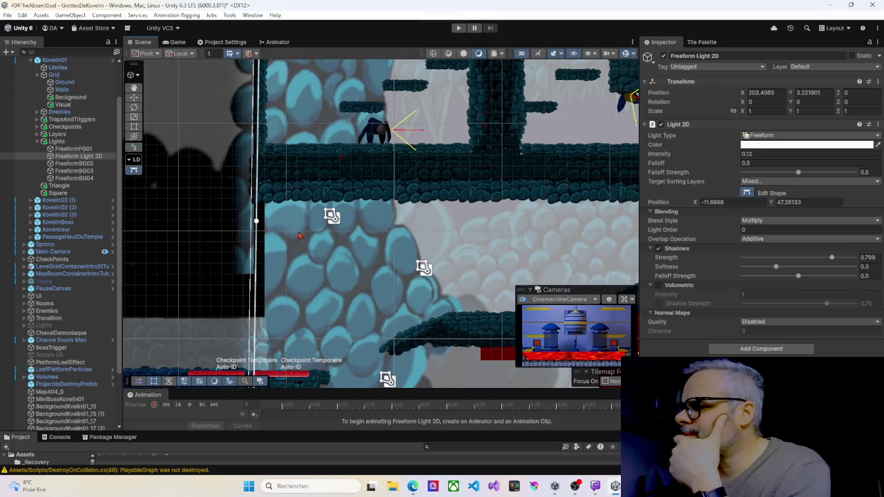
pyautogui.press('Down')
pyautogui.press('Down')
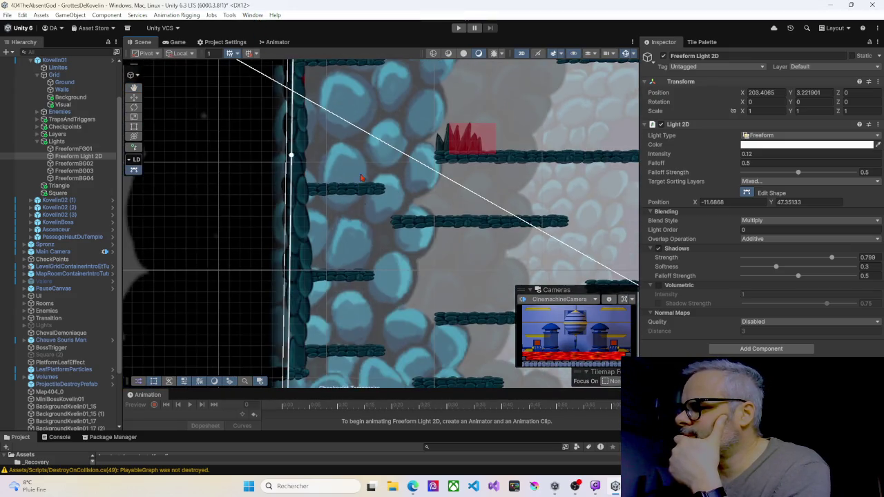
pyautogui.moveTo(295, 302); pyautogui.dragTo(302, 310)
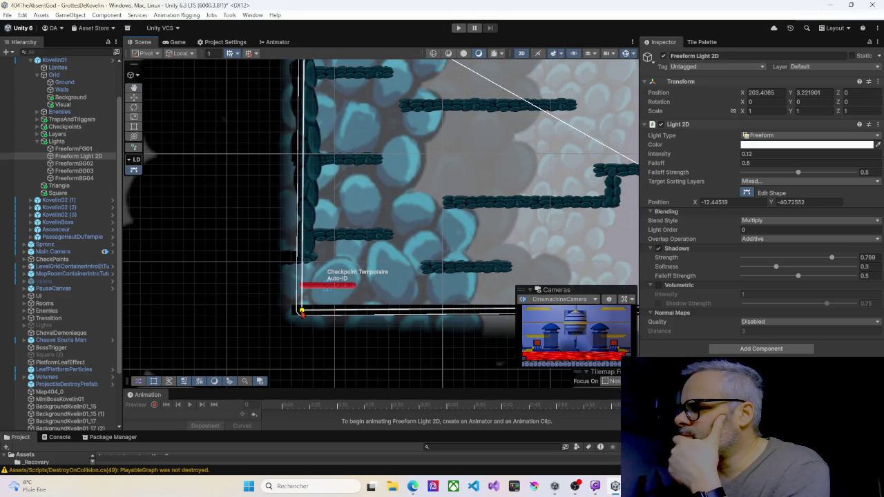
# Step: Finish shape editing and frame the whole cave room in the Scene view
pyautogui.moveTo(409, 193)
pyautogui.mouseDown()
pyautogui.moveTo(330, 263)
pyautogui.moveTo(290, 263)
pyautogui.mouseUp()
pyautogui.press('Up')
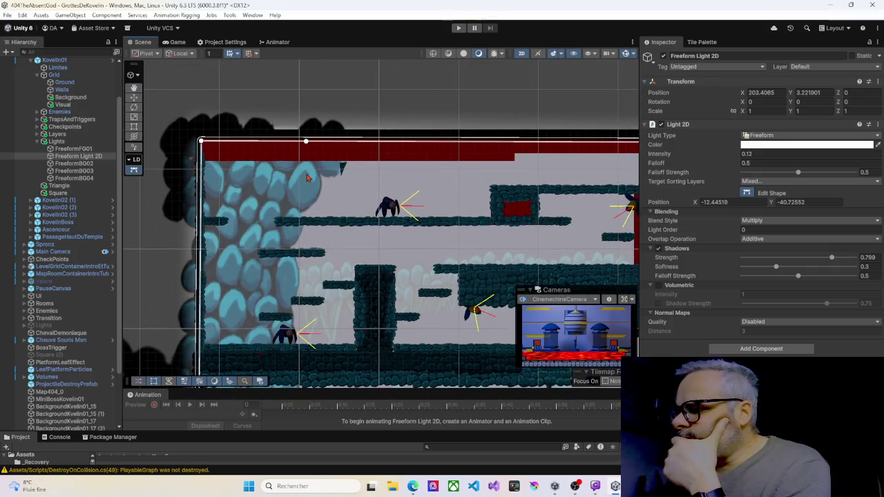
pyautogui.scroll(5, 308, 177)
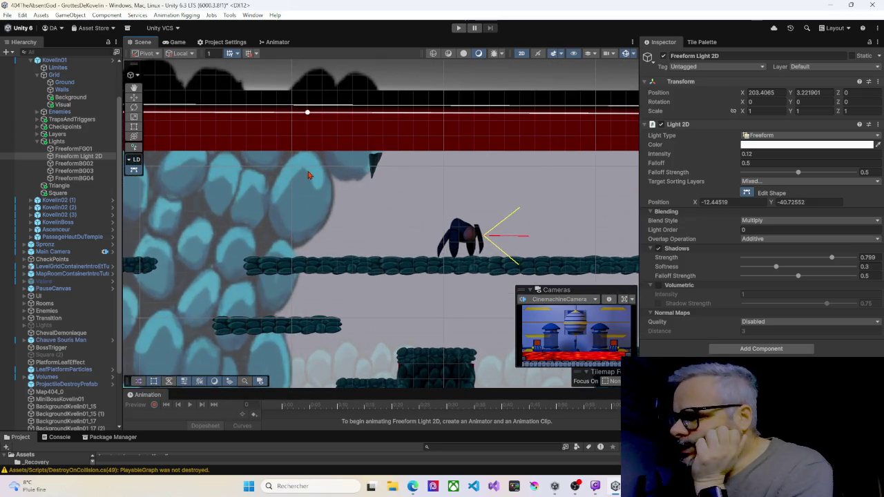
pyautogui.press('Down')
pyautogui.press('Left')
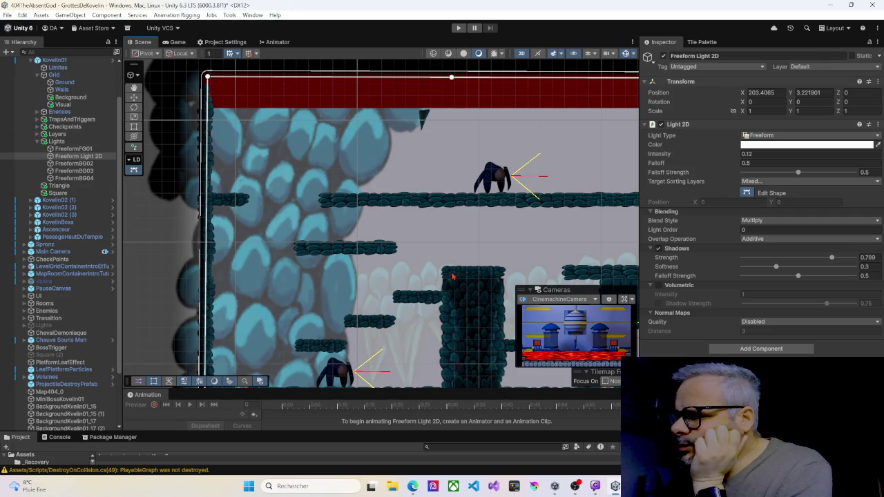
pyautogui.press('t')
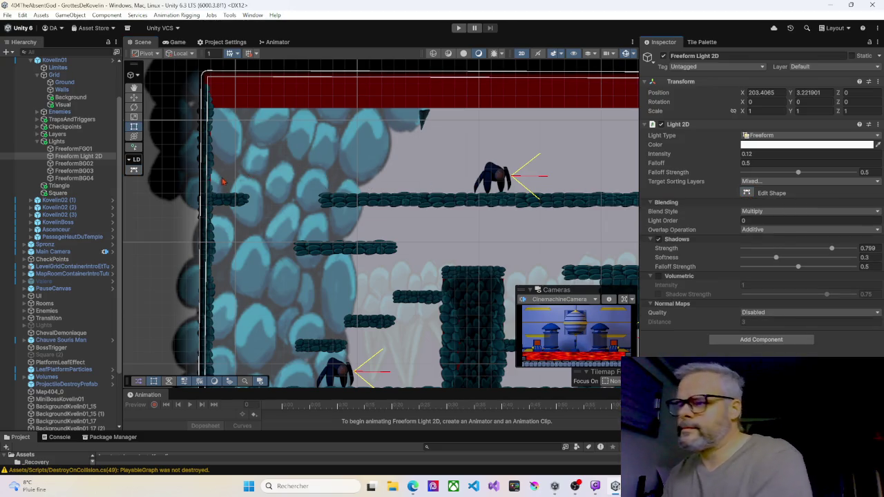
pyautogui.scroll(-1, 284, 207)
pyautogui.moveTo(283, 207)
pyautogui.mouseDown()
pyautogui.moveTo(226, 125)
pyautogui.moveTo(294, 121)
pyautogui.moveTo(333, 182)
pyautogui.moveTo(342, 237)
pyautogui.mouseUp()
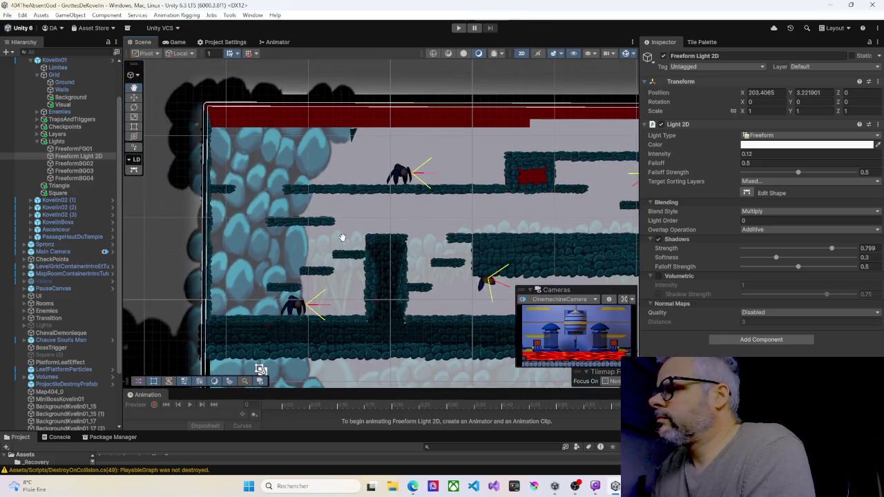
pyautogui.moveTo(307, 161); pyautogui.dragTo(343, 188)
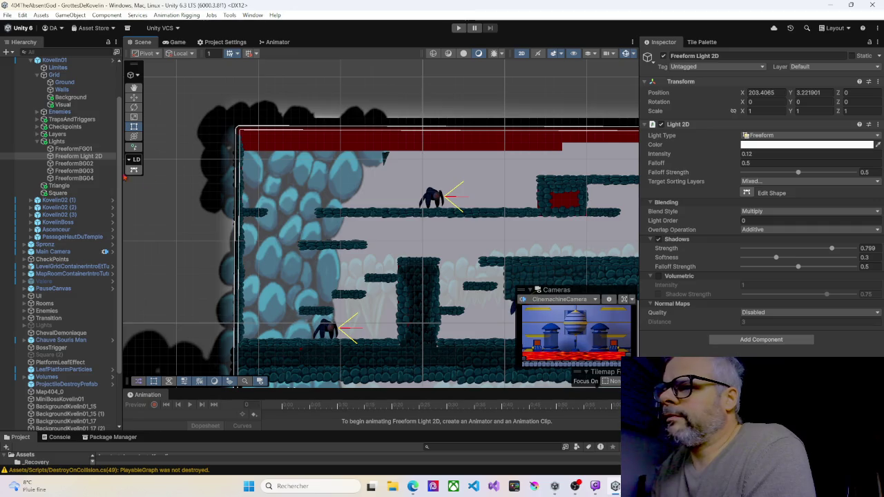
# Step: Move wall sprite BackgroundKvelin02_1 (16) from the top-left corner onto the red ceiling band
pyautogui.click(38, 141)
pyautogui.scroll(3, 52, 131)
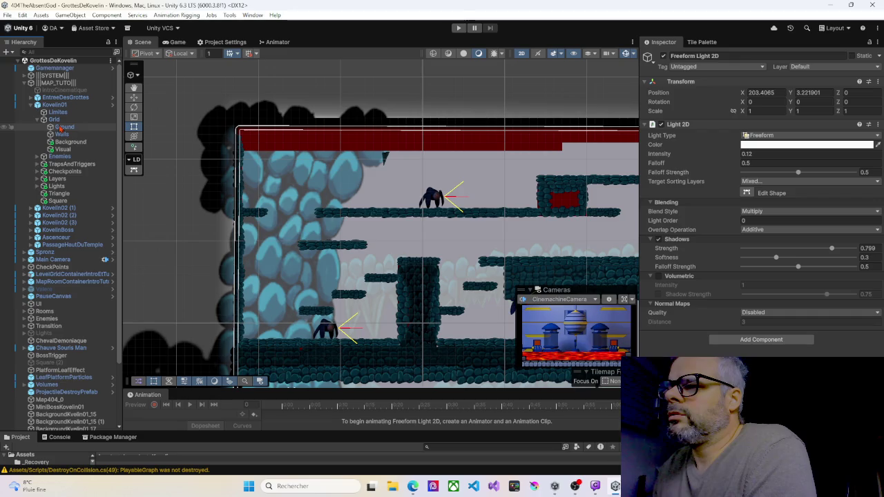
pyautogui.scroll(1, 241, 159)
pyautogui.scroll(3, 242, 158)
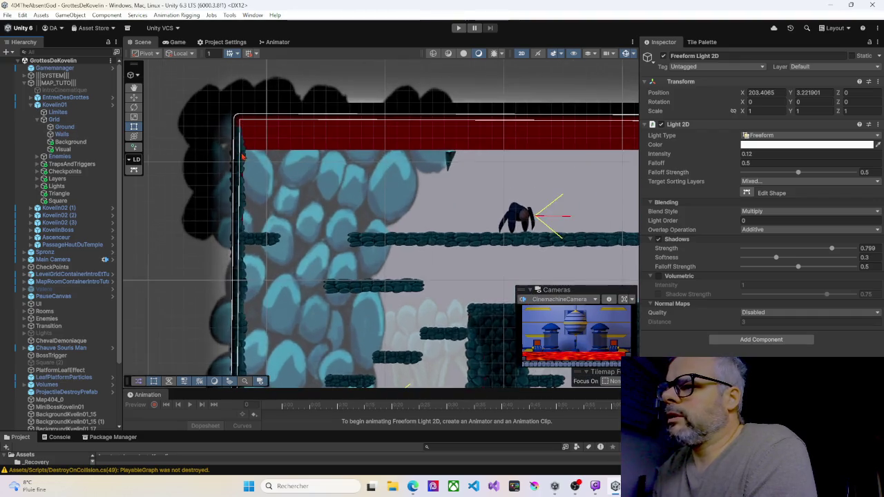
pyautogui.click(243, 160)
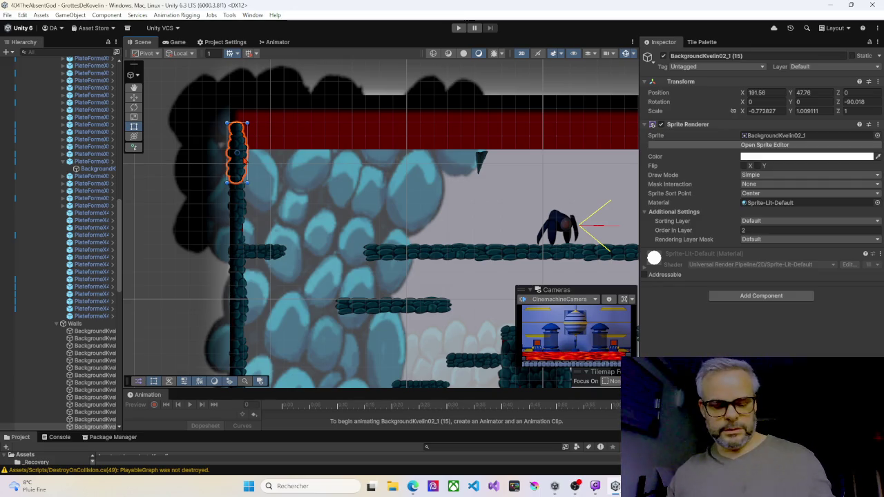
pyautogui.click(240, 185)
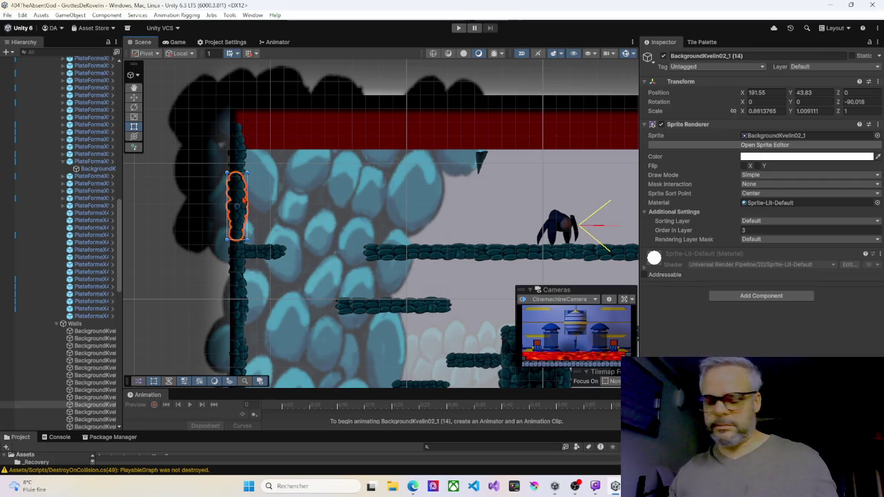
pyautogui.moveTo(240, 185)
pyautogui.mouseDown()
pyautogui.moveTo(254, 107)
pyautogui.moveTo(293, 150)
pyautogui.moveTo(287, 145)
pyautogui.mouseUp()
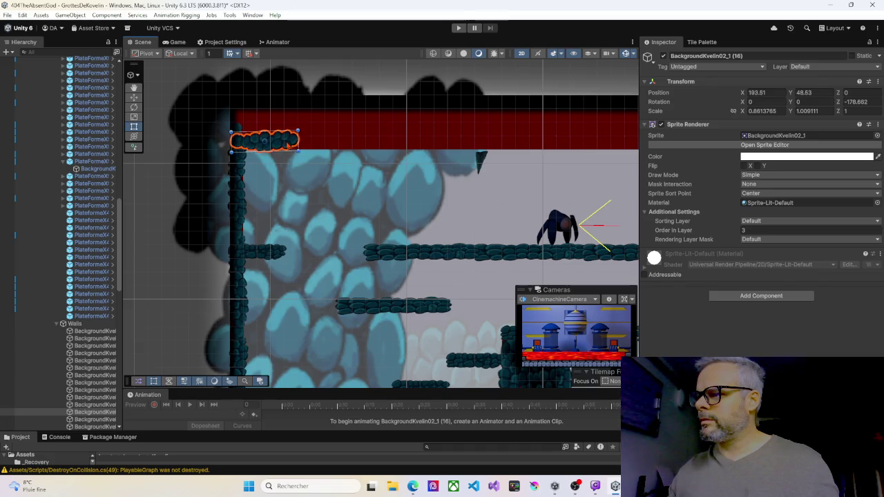
# Step: Duplicate the left wall sprite, place the copy on the ceiling and rotate it horizontal
pyautogui.click(241, 169)
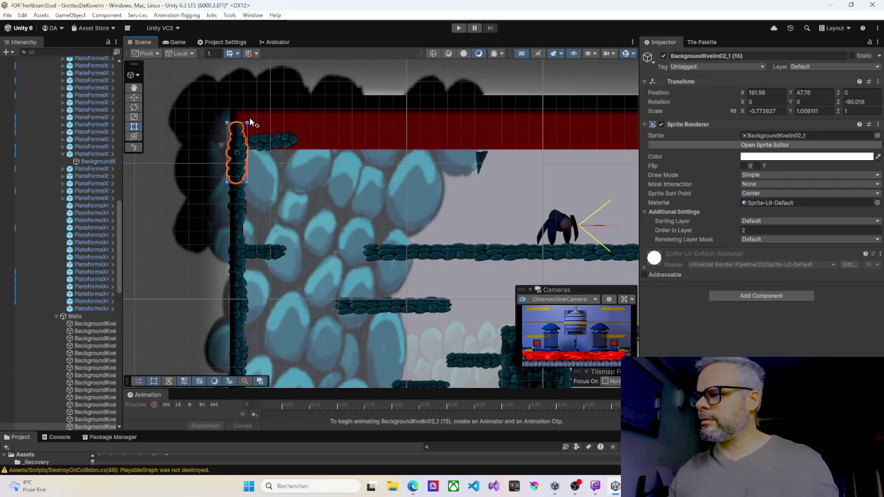
pyautogui.hotkey('ctrl', 'd')
pyautogui.moveTo(238, 136); pyautogui.dragTo(311, 131)
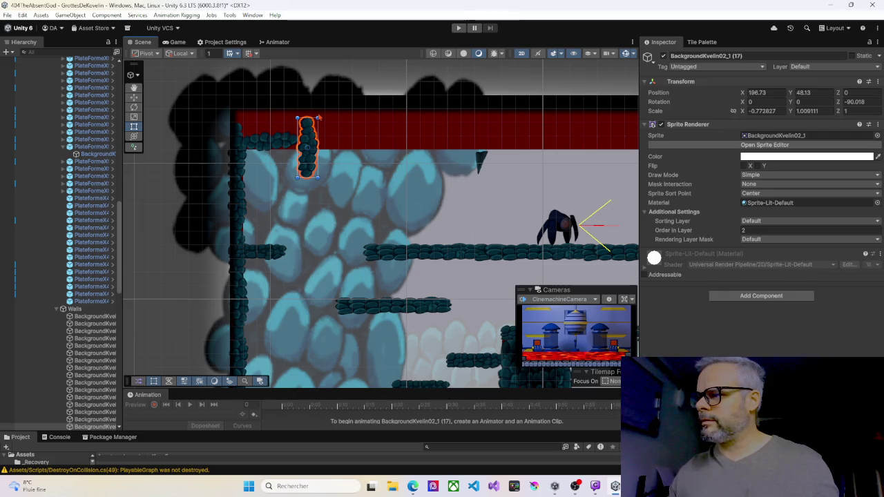
pyautogui.click(324, 121)
pyautogui.click(308, 132)
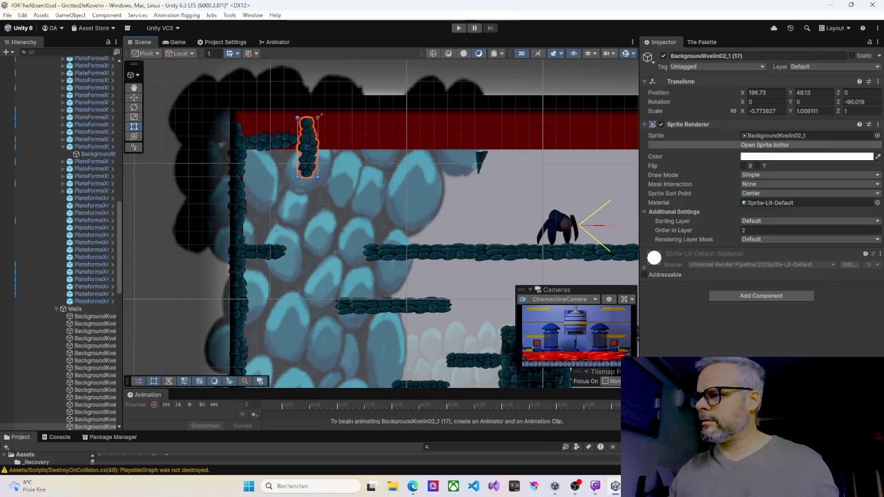
pyautogui.moveTo(294, 186)
pyautogui.mouseDown()
pyautogui.moveTo(262, 132)
pyautogui.moveTo(312, 149)
pyautogui.mouseUp()
# Step: Nudge the two ceiling wall sprites into alignment with each other
pyautogui.click(281, 148)
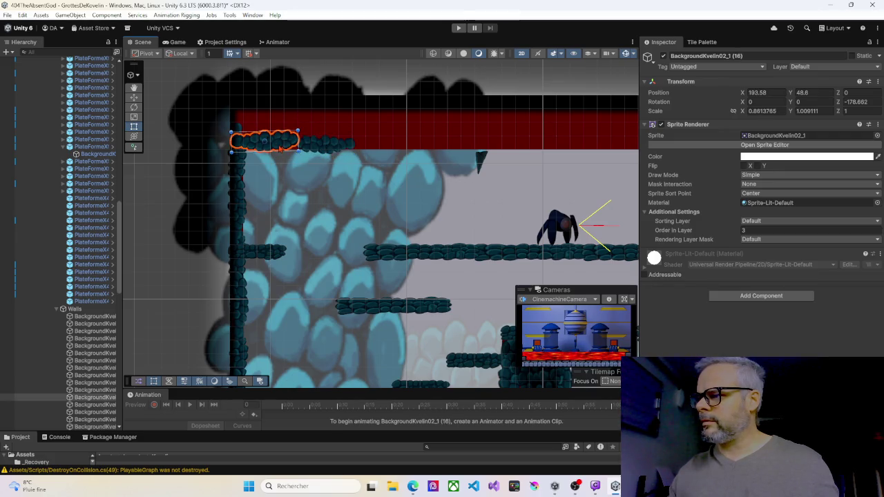
pyautogui.moveTo(286, 147); pyautogui.dragTo(289, 146)
pyautogui.click(326, 147)
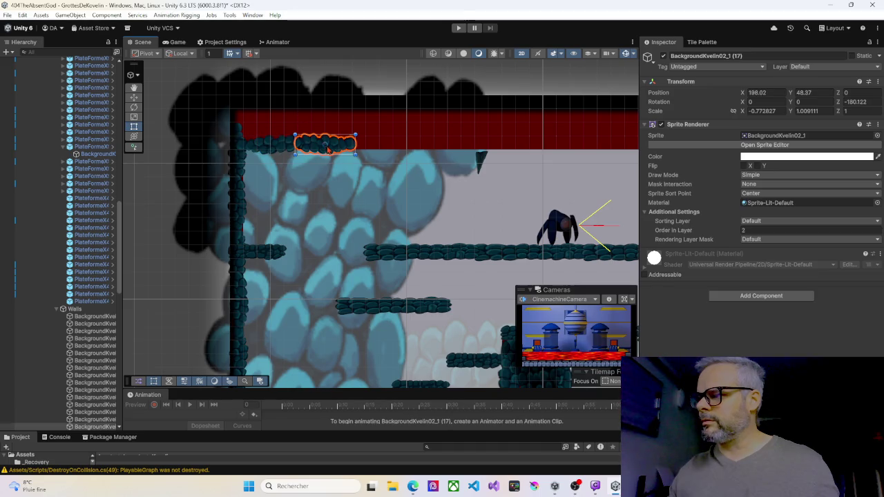
pyautogui.moveTo(342, 148); pyautogui.dragTo(293, 146)
pyautogui.click(283, 145)
# Step: Add two more duplicated wall sprites further right along the ceiling, then enter Play mode
pyautogui.hotkey('ctrl', 'd')
pyautogui.moveTo(290, 151)
pyautogui.mouseDown()
pyautogui.moveTo(420, 146)
pyautogui.moveTo(409, 147)
pyautogui.mouseUp()
pyautogui.click(333, 148)
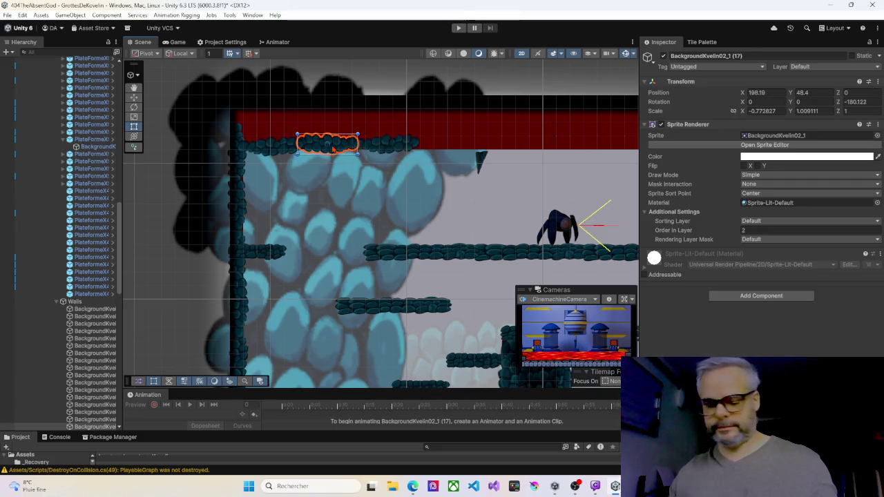
pyautogui.hotkey('ctrl', 'd')
pyautogui.moveTo(333, 145); pyautogui.dragTo(456, 143)
pyautogui.hotkey('ctrl', 'p')
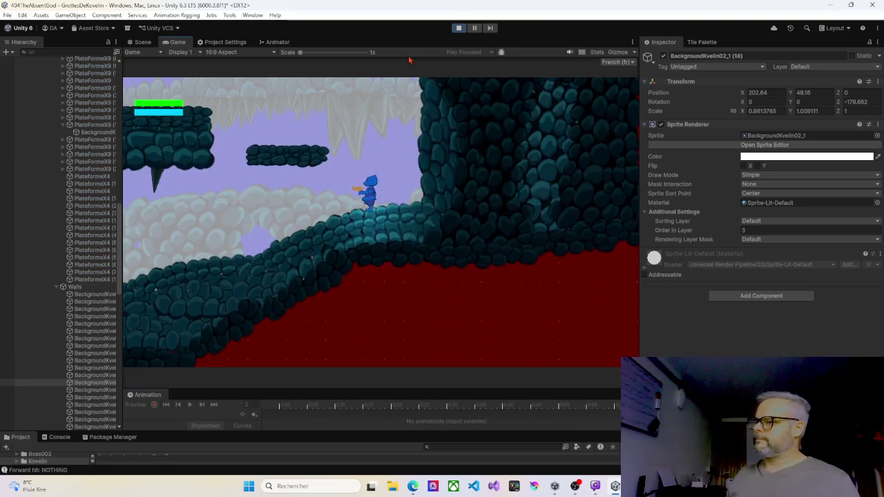
pyautogui.press('Left')
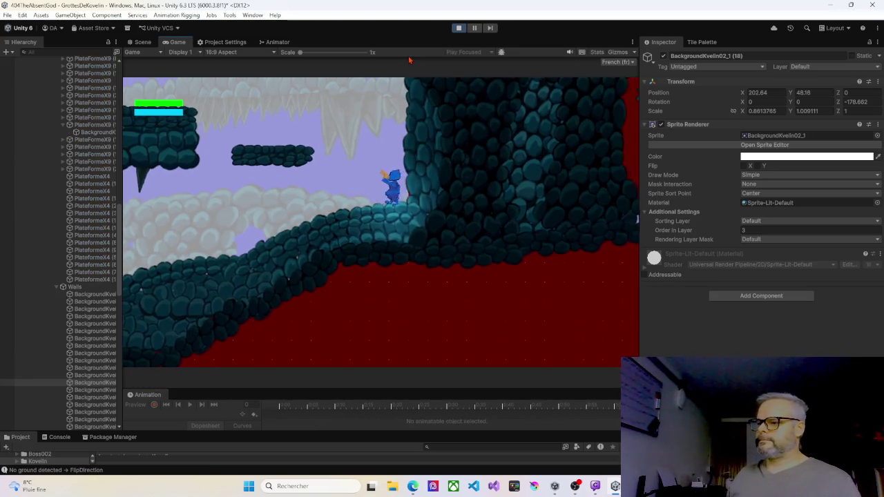
pyautogui.press('space')
pyautogui.press('Left')
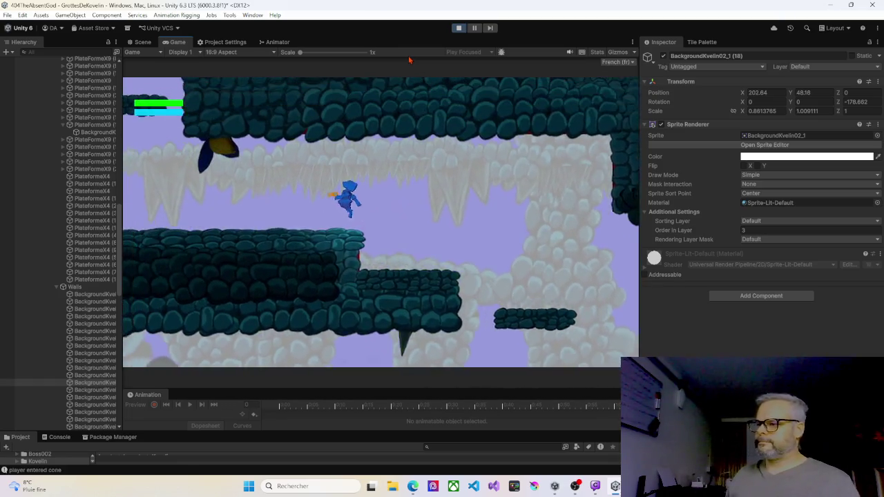
pyautogui.press('Left')
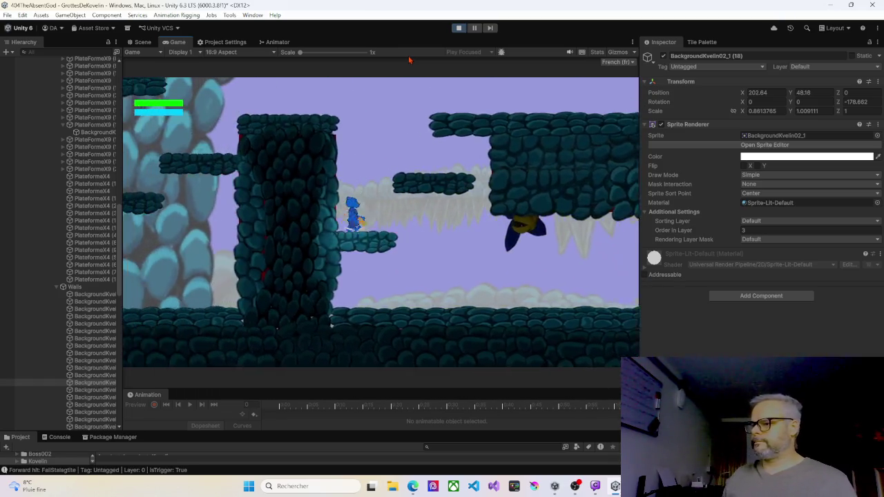
pyautogui.press('space')
pyautogui.press('Left')
pyautogui.press('space')
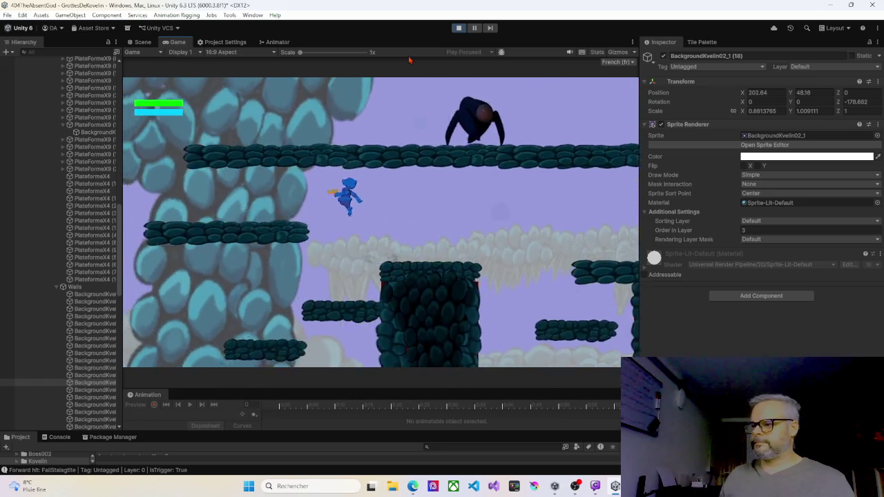
pyautogui.press('space')
pyautogui.press('Right')
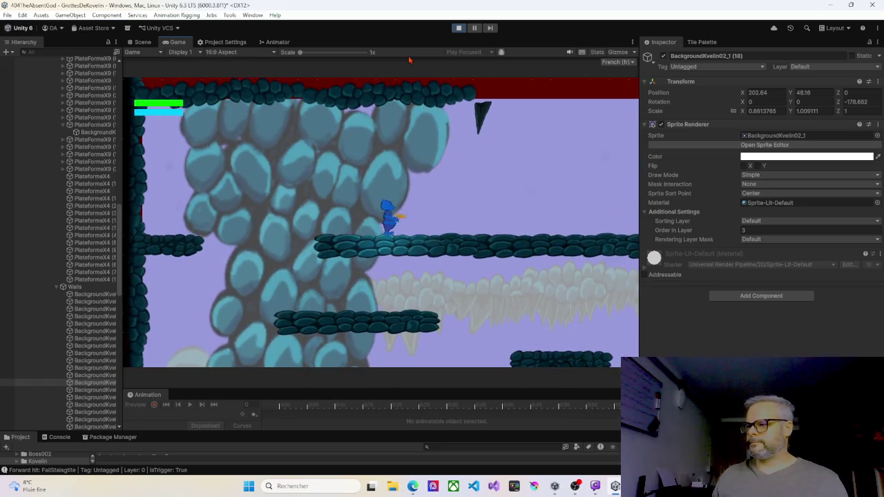
pyautogui.press('Left')
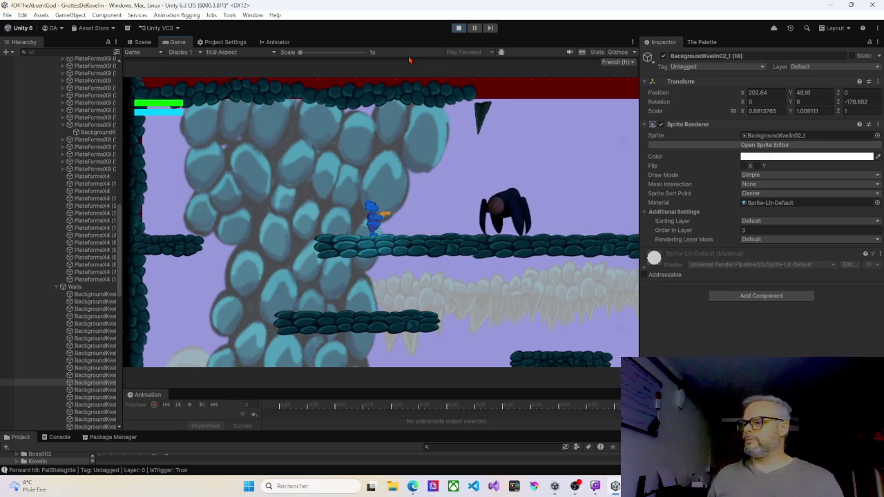
pyautogui.press('space')
pyautogui.press('space')
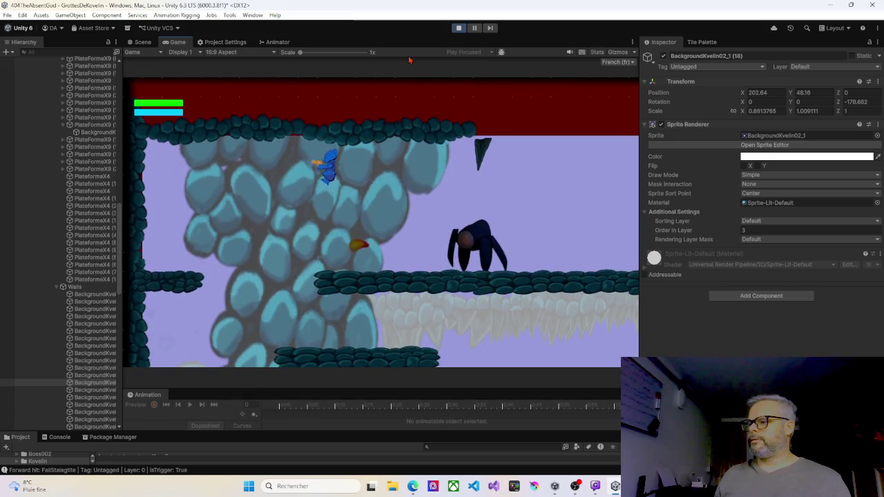
pyautogui.press('space')
pyautogui.press('space')
pyautogui.press('space')
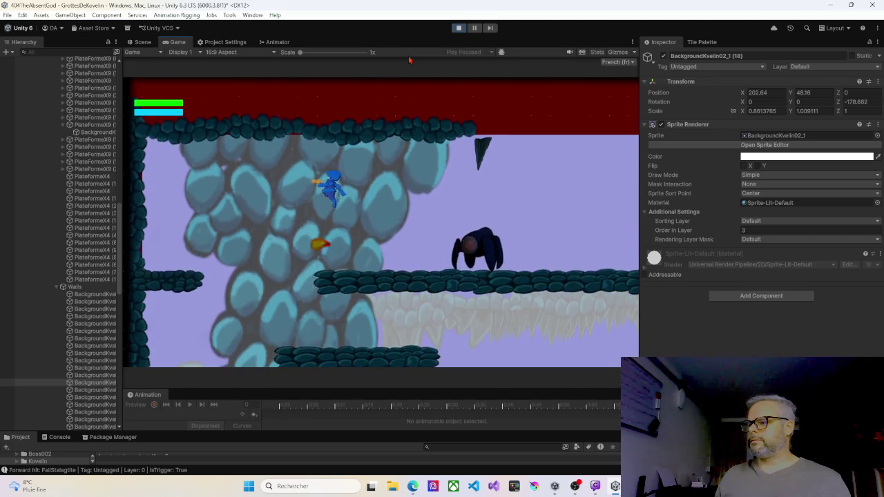
pyautogui.press('space')
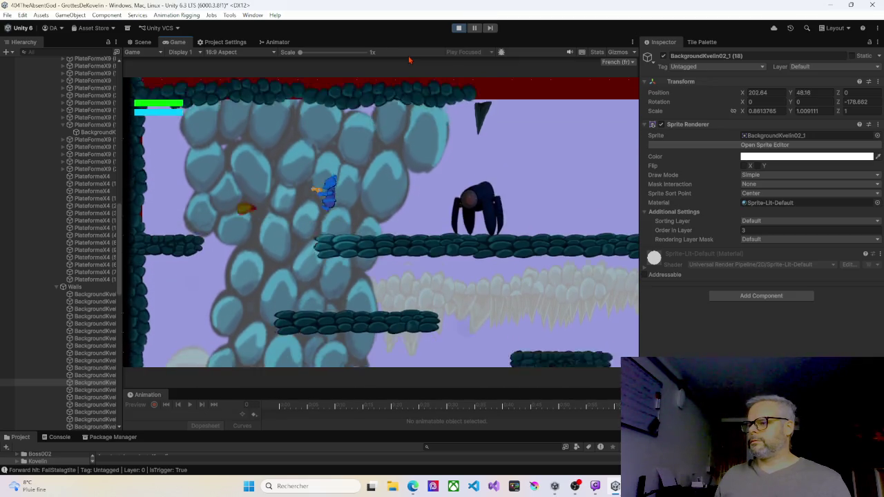
pyautogui.press('space')
pyautogui.press('space')
pyautogui.press('space')
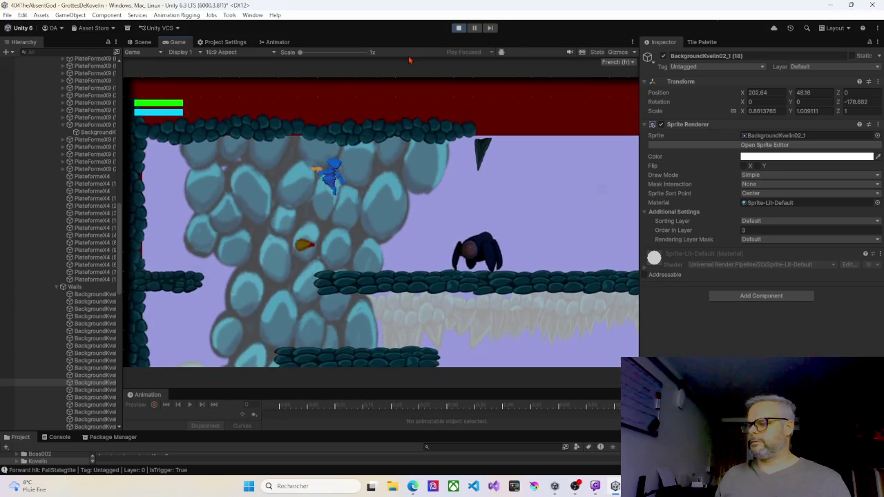
pyautogui.press('space')
pyautogui.press('Right')
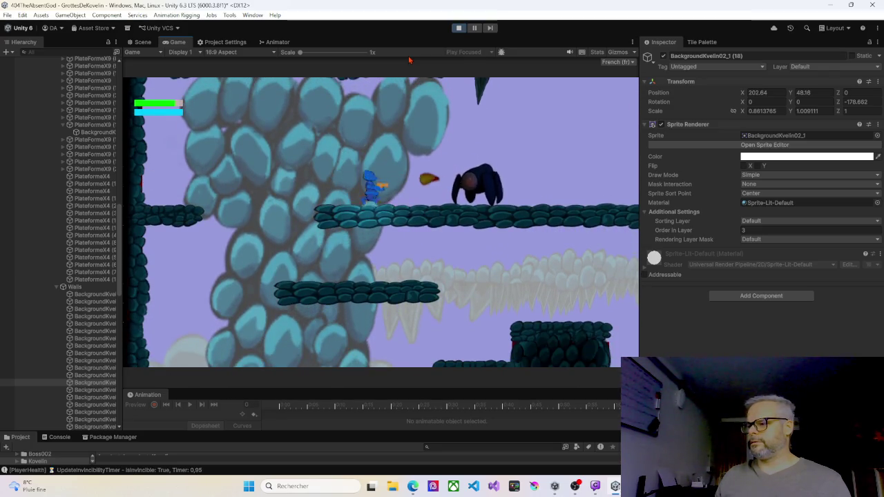
pyautogui.press('Right')
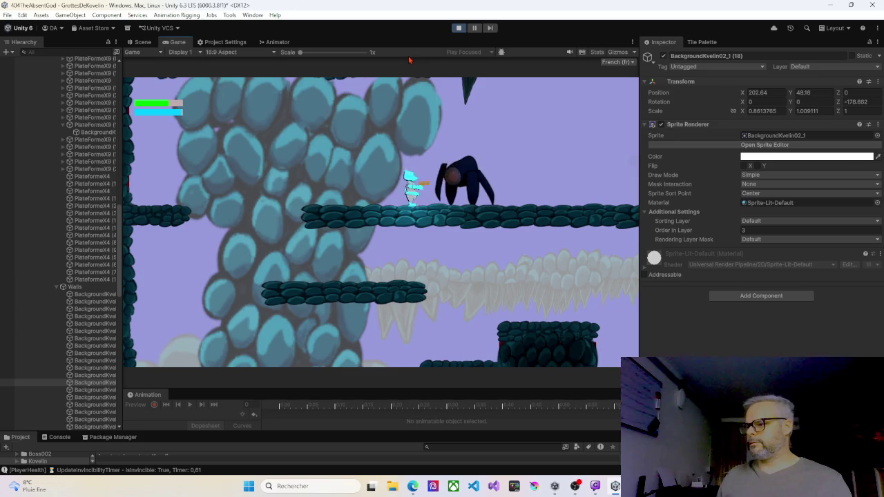
pyautogui.press('Left')
pyautogui.press('space')
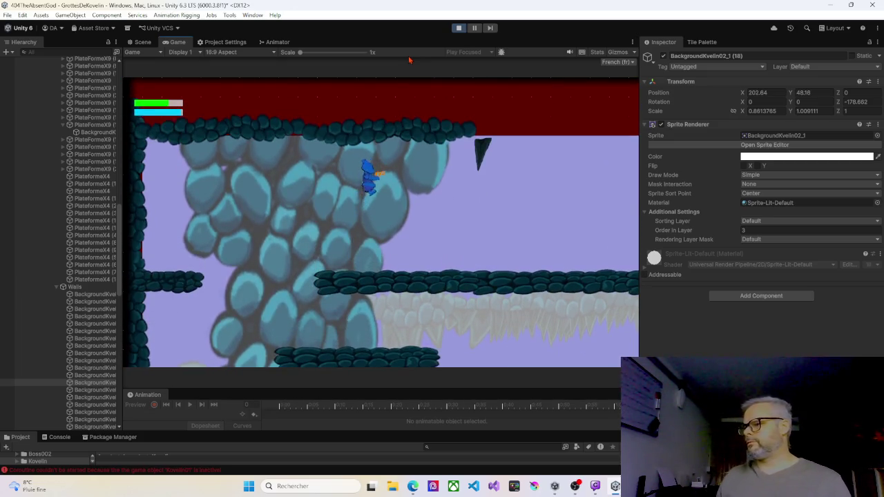
pyautogui.press('space')
pyautogui.press('space')
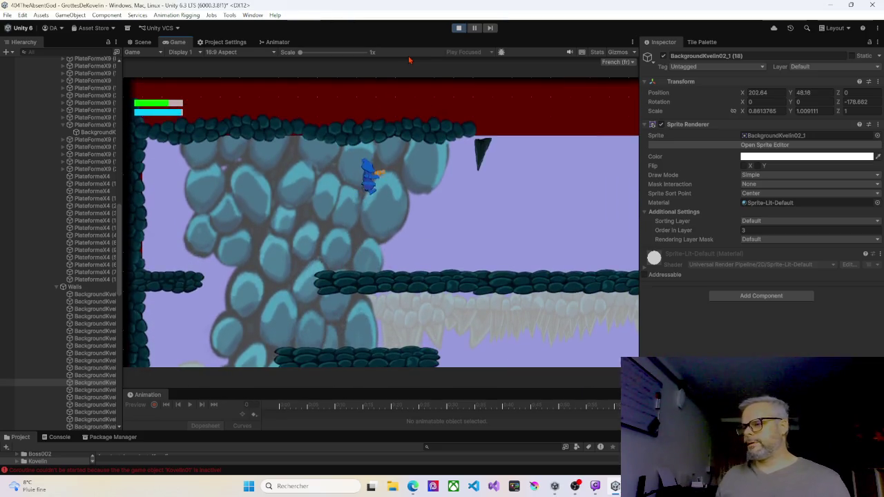
pyautogui.press('space')
pyautogui.press('Right')
pyautogui.press('space')
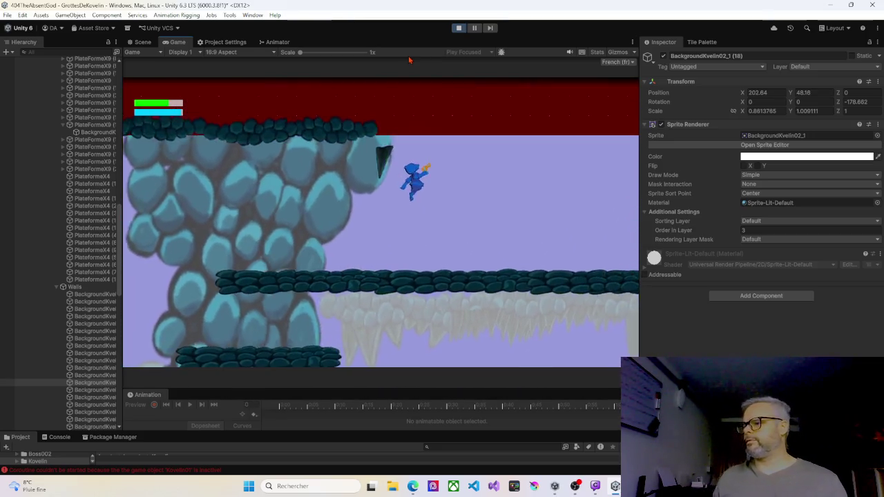
pyautogui.press('Left')
pyautogui.press('space')
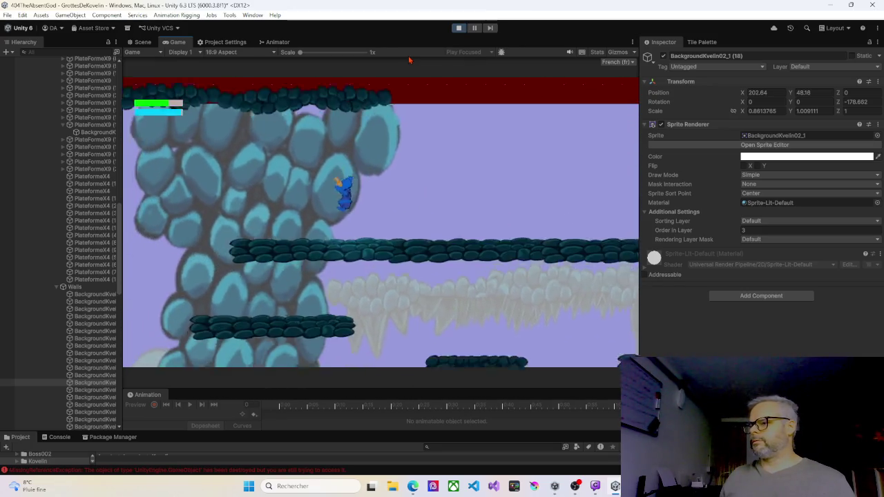
pyautogui.press('Right')
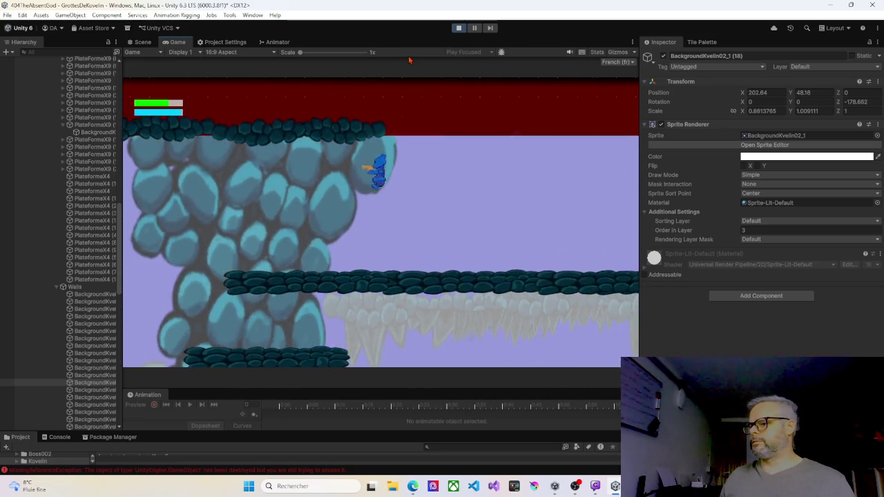
pyautogui.press('Left')
pyautogui.press('Left')
pyautogui.press('space')
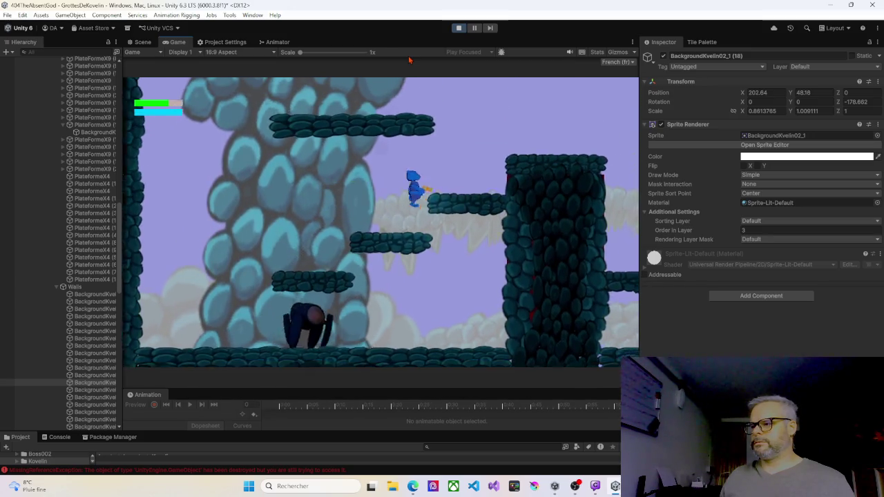
pyautogui.press('space')
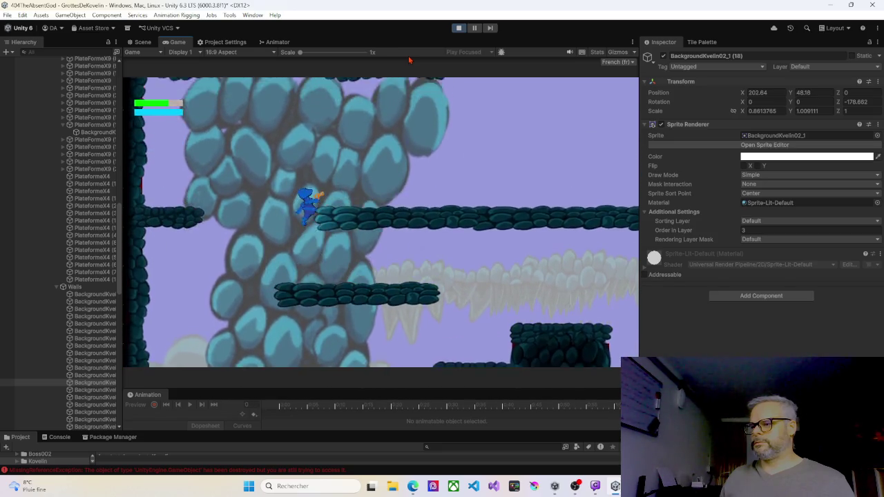
pyautogui.press('Right')
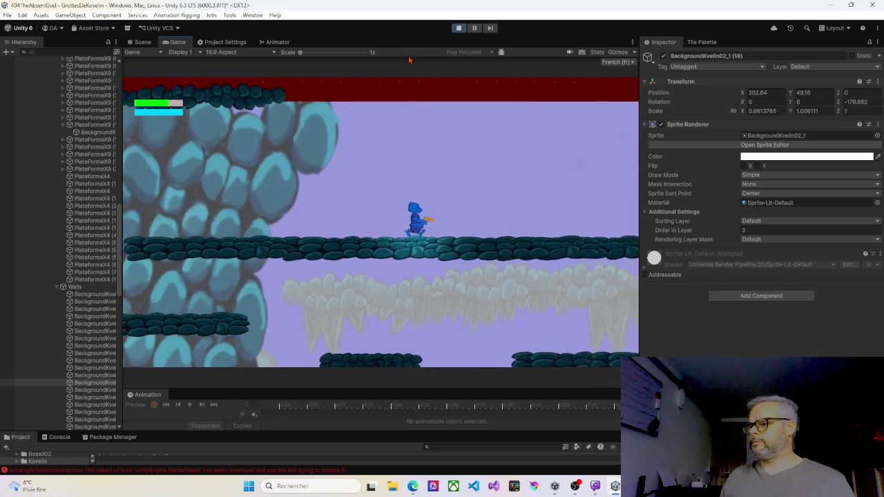
pyautogui.press('space')
pyautogui.press('Left')
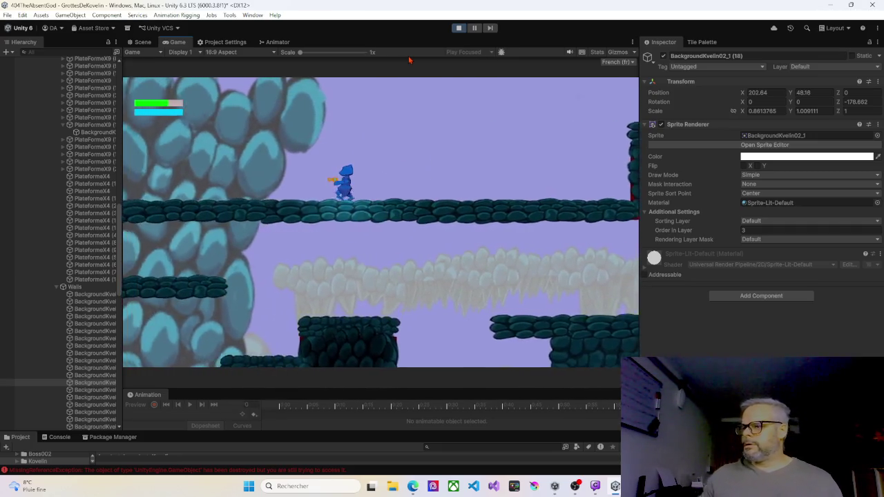
pyautogui.press('Right')
pyautogui.click(458, 28)
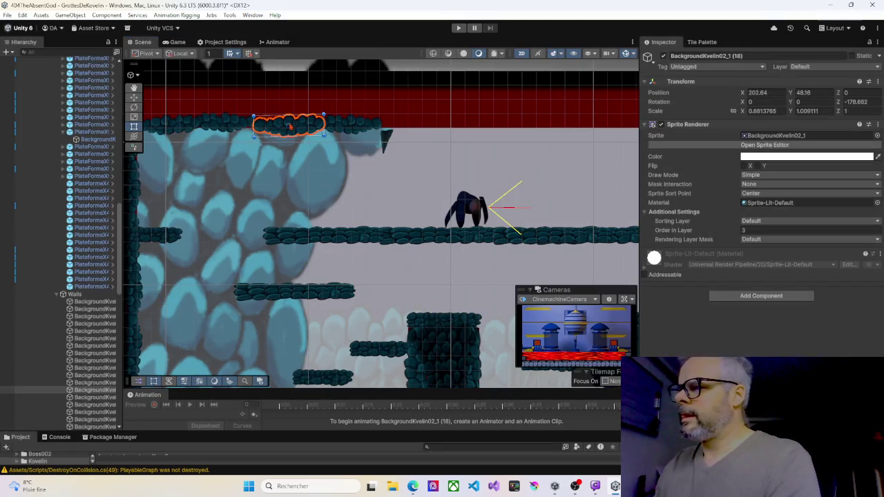
# Step: Lower ceiling wall sprites (17), (18) and (19) slightly onto the ceiling line
pyautogui.moveTo(318, 126)
pyautogui.mouseDown()
pyautogui.moveTo(365, 128)
pyautogui.moveTo(312, 125)
pyautogui.mouseUp()
pyautogui.click(230, 127)
pyautogui.moveTo(242, 125); pyautogui.dragTo(240, 131)
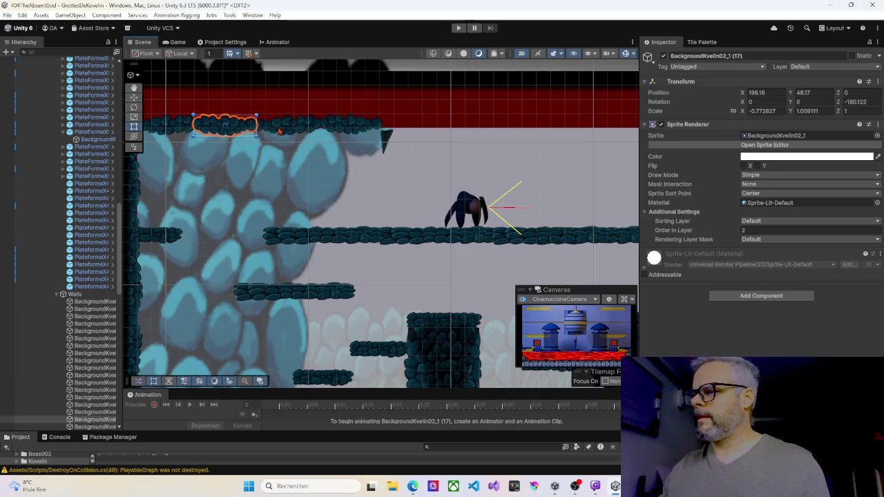
pyautogui.click(306, 131)
pyautogui.moveTo(306, 131); pyautogui.dragTo(307, 134)
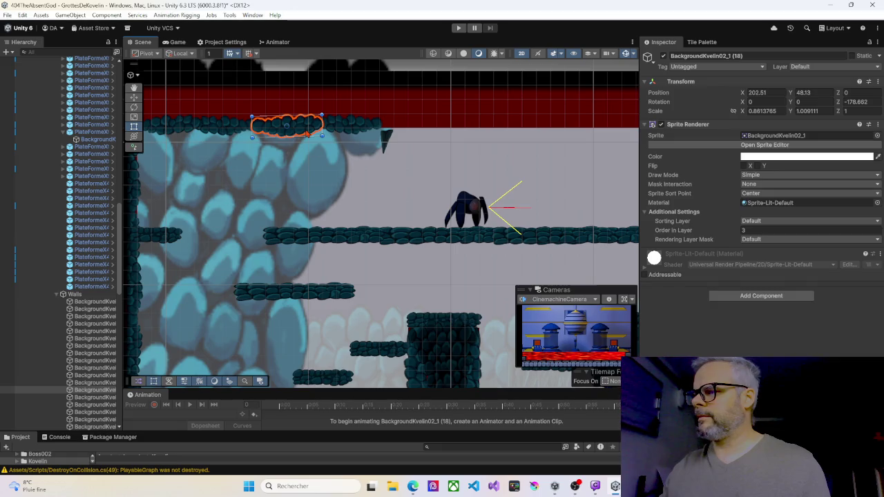
pyautogui.click(372, 128)
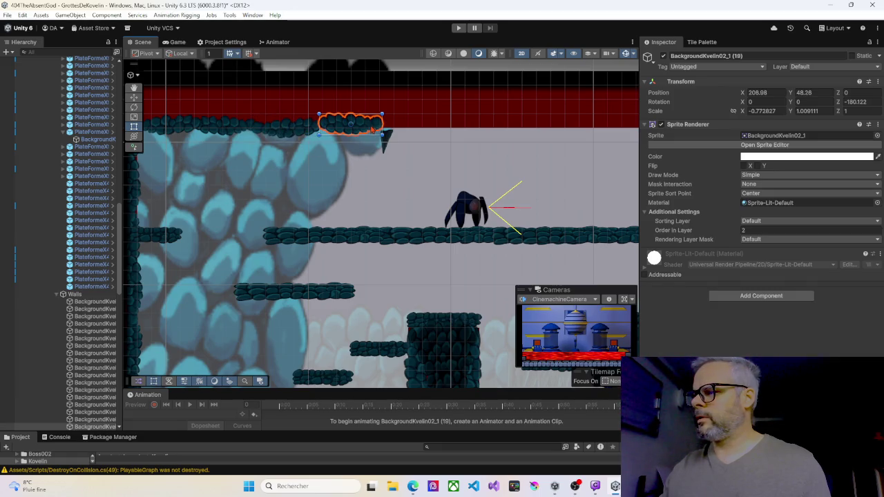
pyautogui.moveTo(371, 129); pyautogui.dragTo(373, 134)
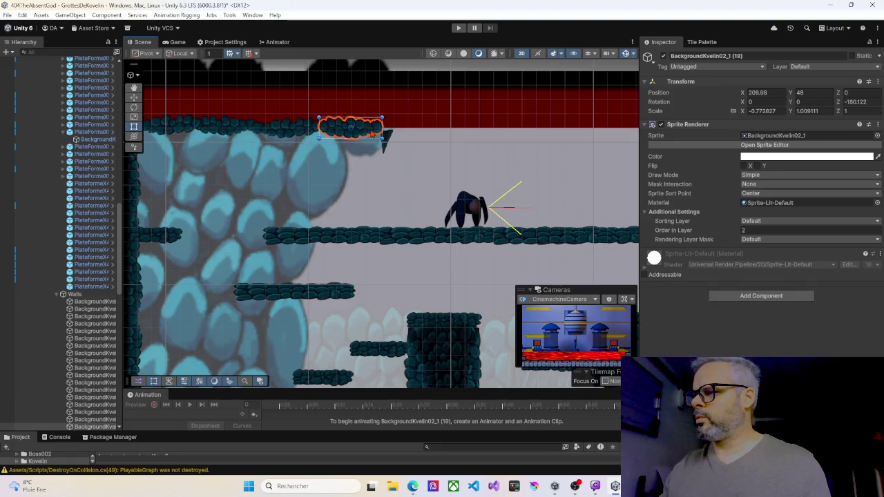
# Step: Line up sprite (20) and move sprite (21) right to X 214.96, Y 47.97
pyautogui.click(226, 128)
pyautogui.moveTo(249, 133)
pyautogui.mouseDown()
pyautogui.moveTo(449, 131)
pyautogui.moveTo(389, 134)
pyautogui.mouseUp()
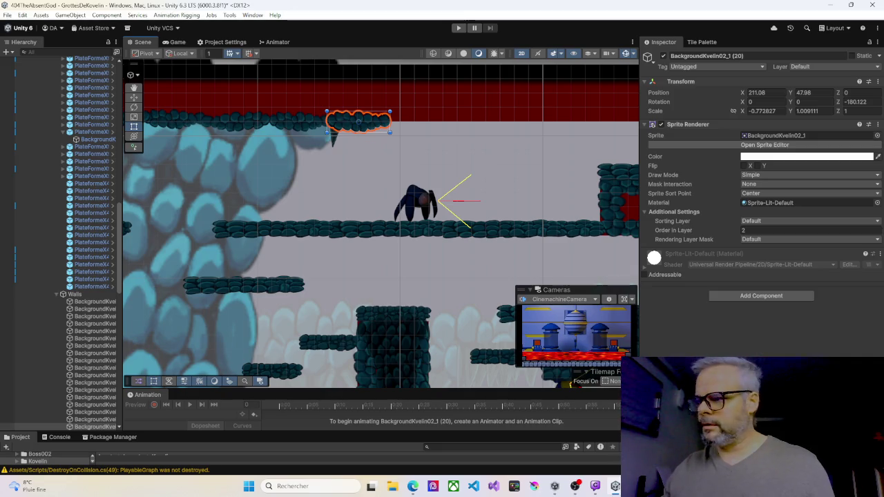
pyautogui.click(292, 123)
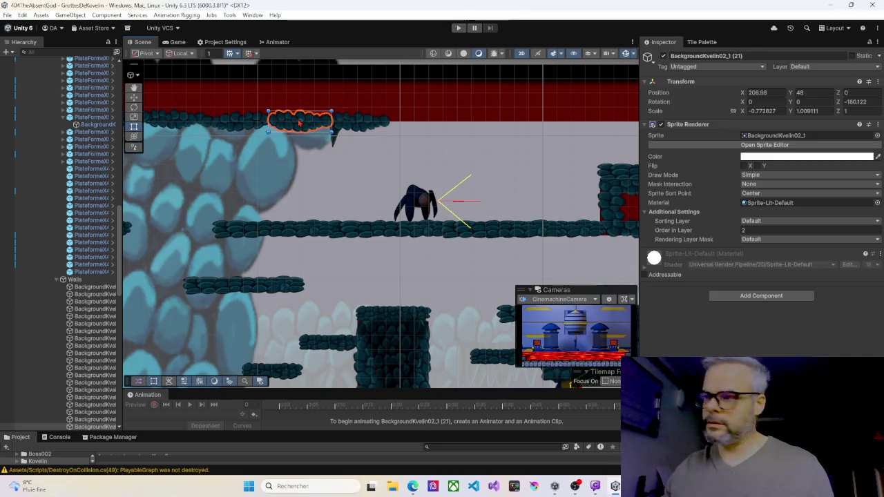
pyautogui.moveTo(318, 122); pyautogui.dragTo(419, 125)
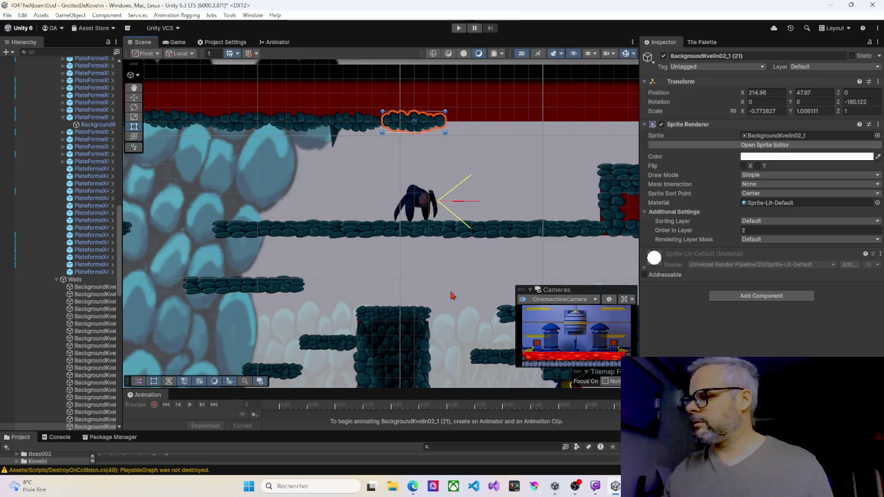
pyautogui.scroll(-2, 454, 296)
pyautogui.moveTo(476, 295)
pyautogui.mouseDown()
pyautogui.moveTo(444, 232)
pyautogui.moveTo(430, 220)
pyautogui.moveTo(402, 223)
pyautogui.moveTo(414, 198)
pyautogui.moveTo(416, 210)
pyautogui.mouseUp()
# Step: Duplicate the lower-platform wall sprite and raise the copy to the ceiling edge
pyautogui.press('t')
pyautogui.click(284, 345)
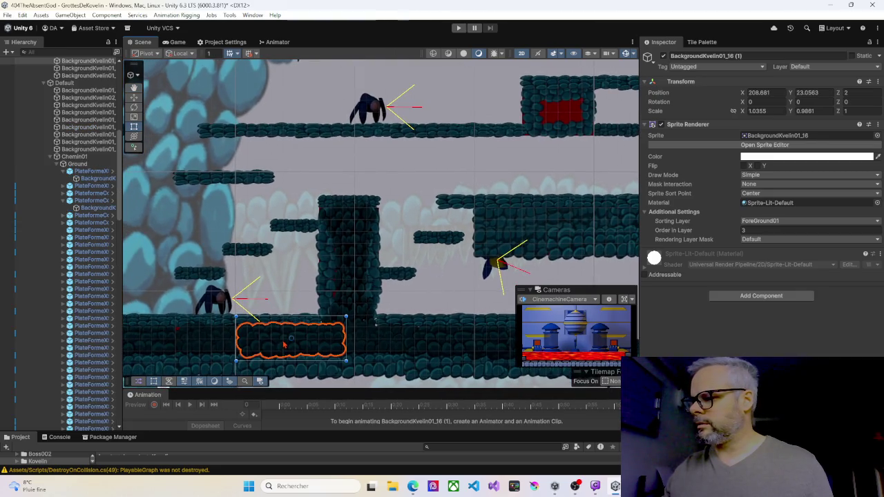
pyautogui.hotkey('ctrl', 'd')
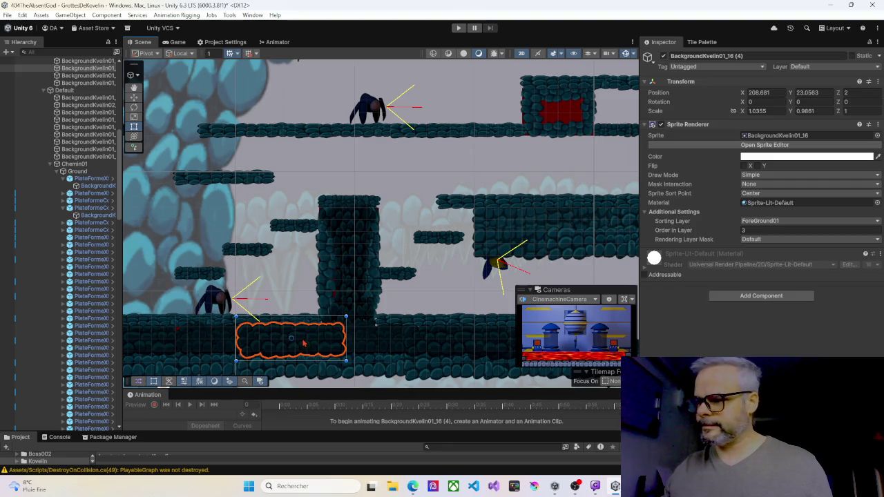
pyautogui.moveTo(308, 341); pyautogui.dragTo(465, 91)
pyautogui.moveTo(487, 154); pyautogui.dragTo(432, 264)
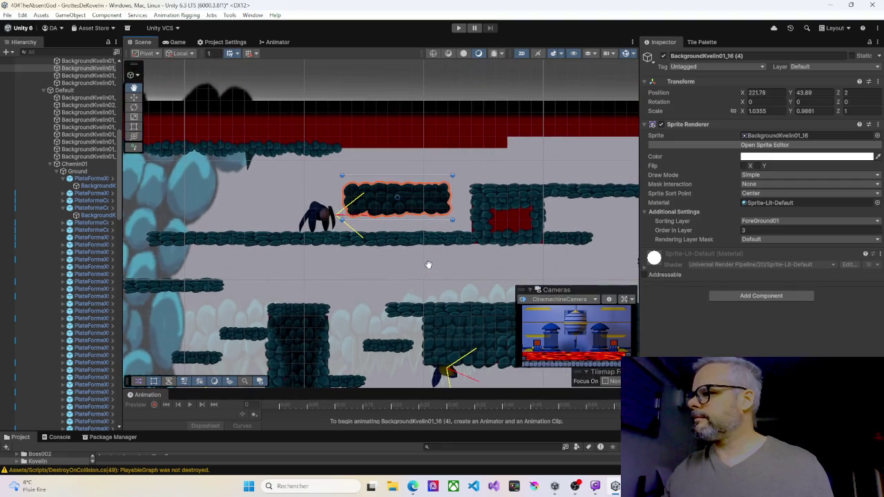
pyautogui.moveTo(428, 206); pyautogui.dragTo(424, 146)
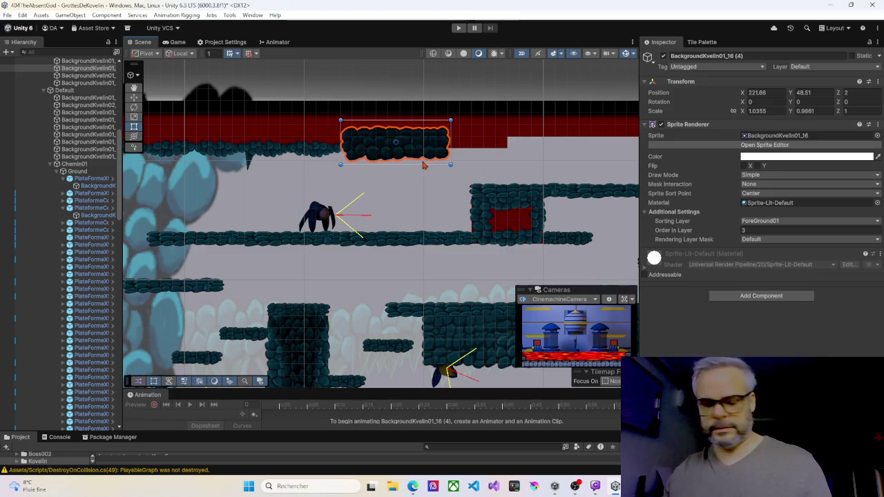
pyautogui.click(420, 178)
# Step: Move the wall sprite from the lower-left platform up to the ceiling edge
pyautogui.scroll(-3, 420, 177)
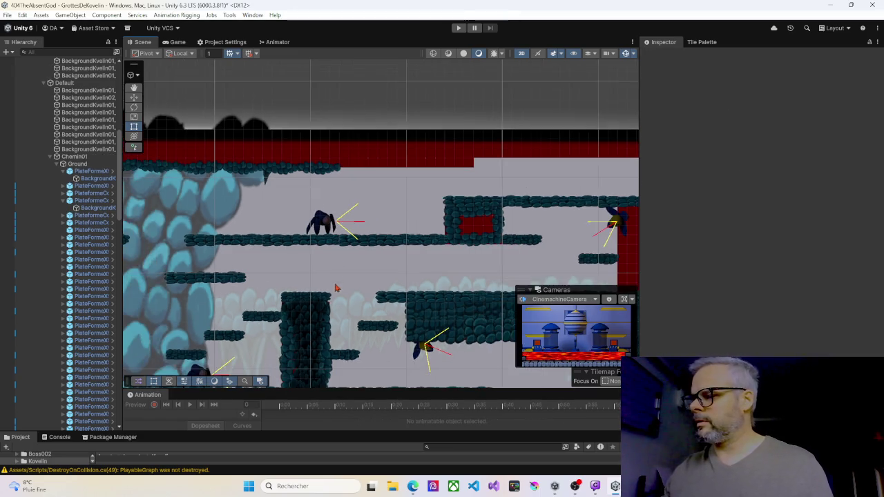
pyautogui.moveTo(349, 297); pyautogui.dragTo(353, 181)
pyautogui.click(278, 333)
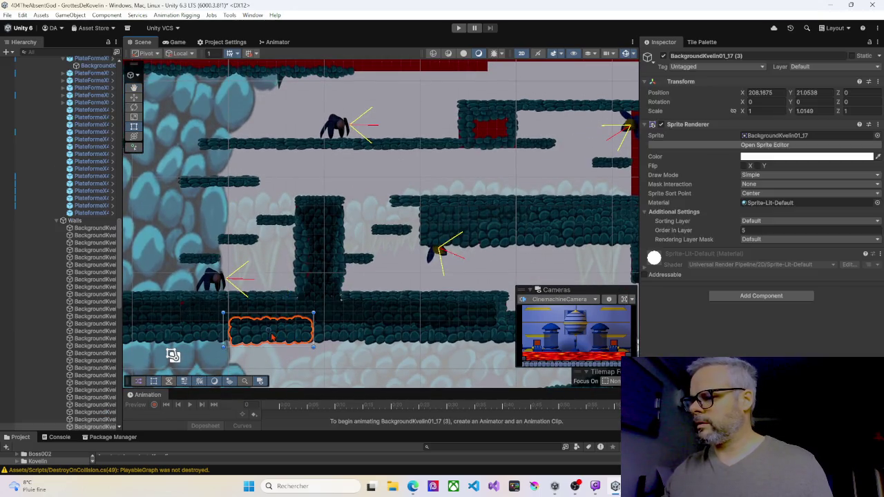
pyautogui.moveTo(297, 331)
pyautogui.mouseDown()
pyautogui.moveTo(431, 97)
pyautogui.moveTo(414, 73)
pyautogui.mouseUp()
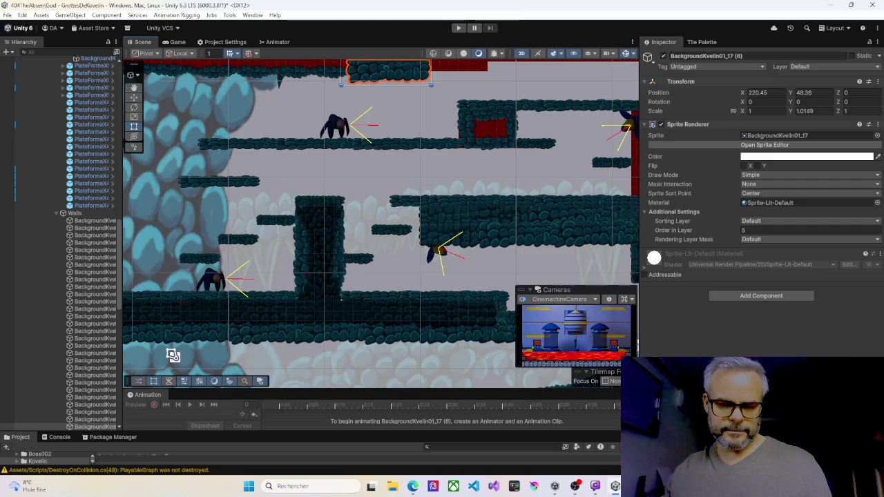
pyautogui.press('super+d')
pyautogui.press('super+d')
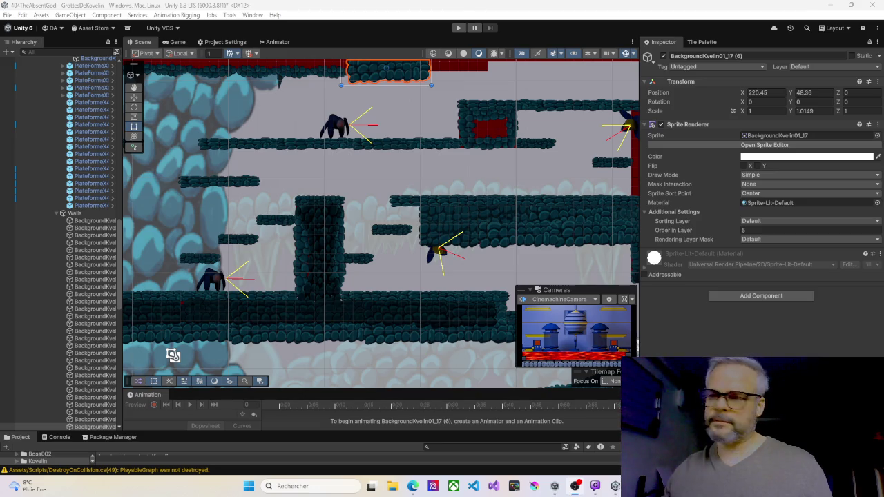
# Step: Resize ceiling stone BackgroundKvelin01_17 (6) taller and narrower, to scale 0.694 by -0.512
pyautogui.moveTo(360, 97); pyautogui.dragTo(364, 142)
pyautogui.scroll(2, 364, 141)
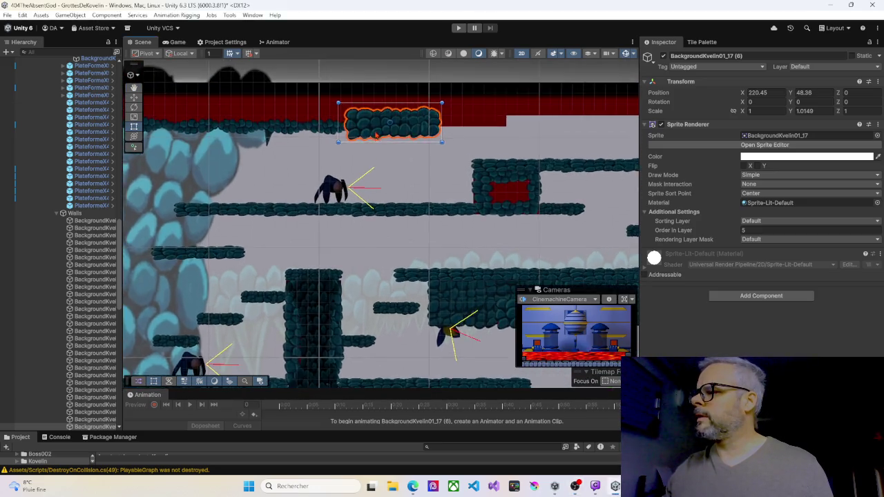
pyautogui.moveTo(333, 100)
pyautogui.mouseDown()
pyautogui.moveTo(394, 138)
pyautogui.moveTo(393, 171)
pyautogui.moveTo(374, 123)
pyautogui.moveTo(368, 127)
pyautogui.mouseUp()
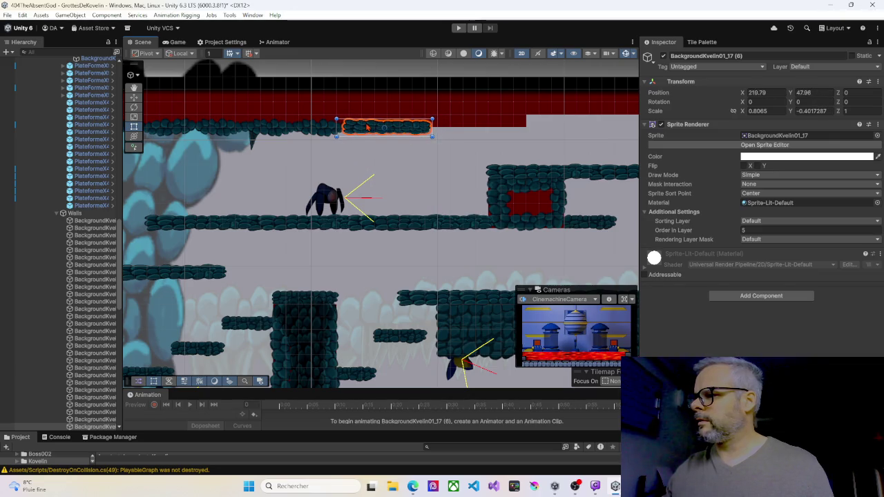
pyautogui.scroll(3, 368, 127)
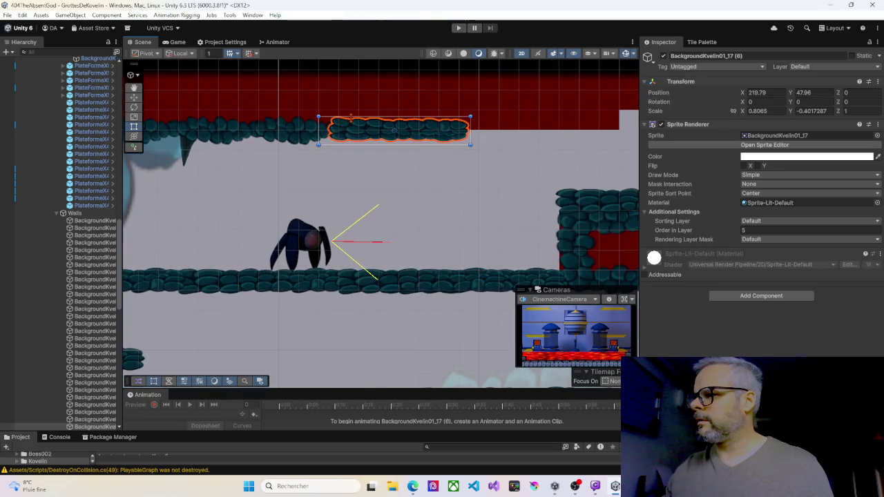
pyautogui.moveTo(394, 116); pyautogui.dragTo(393, 109)
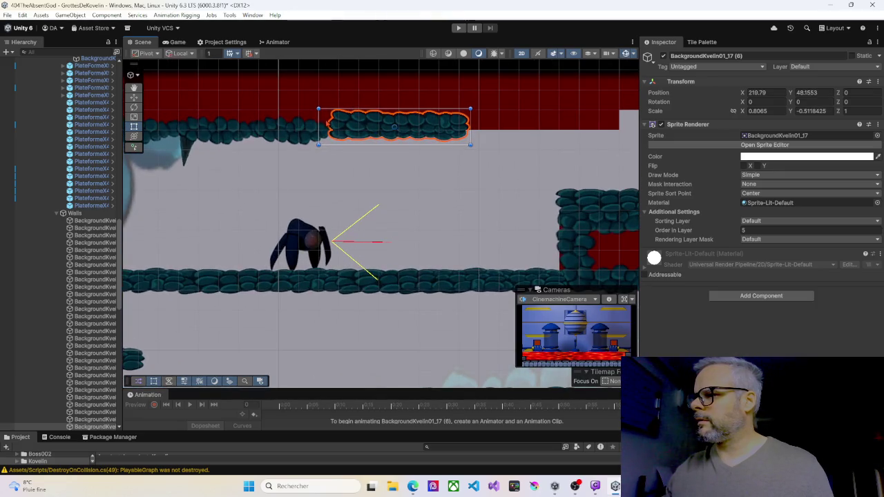
pyautogui.moveTo(319, 121)
pyautogui.mouseDown()
pyautogui.moveTo(359, 124)
pyautogui.moveTo(346, 121)
pyautogui.mouseUp()
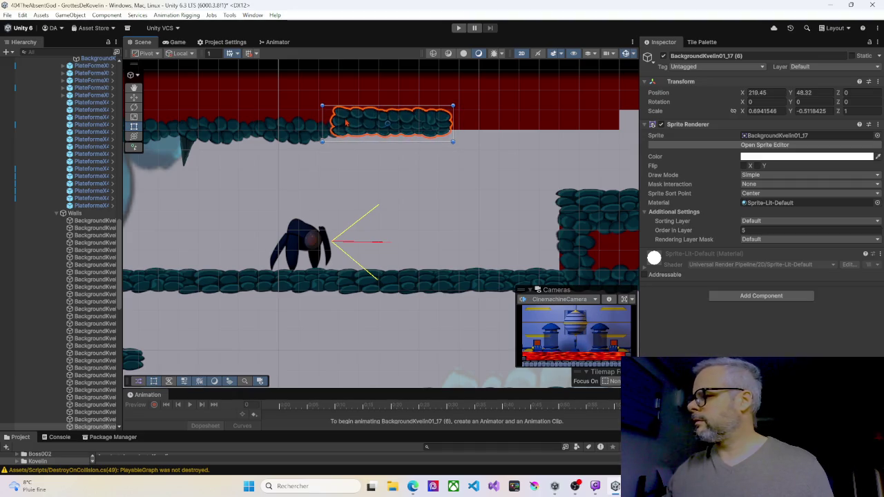
# Step: Set Order in Layer to 3 on rounded ceiling stones (21), (20) and (19)
pyautogui.click(308, 131)
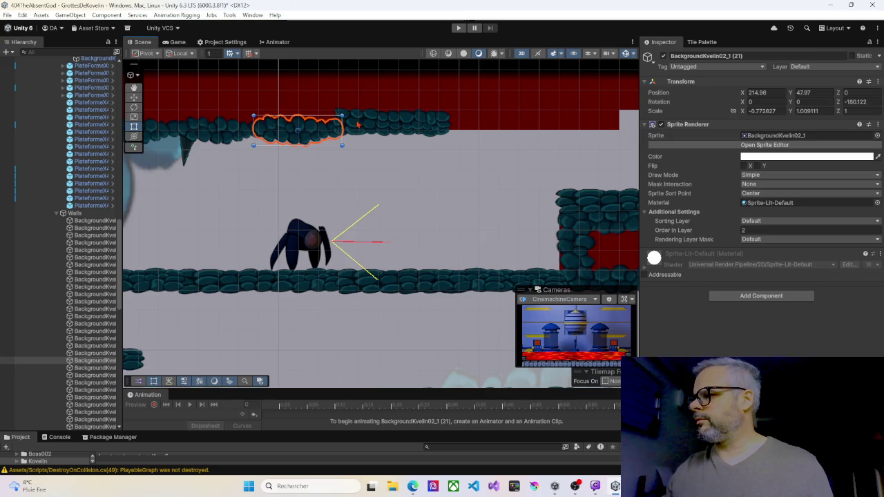
pyautogui.click(358, 124)
pyautogui.click(232, 136)
pyautogui.click(289, 132)
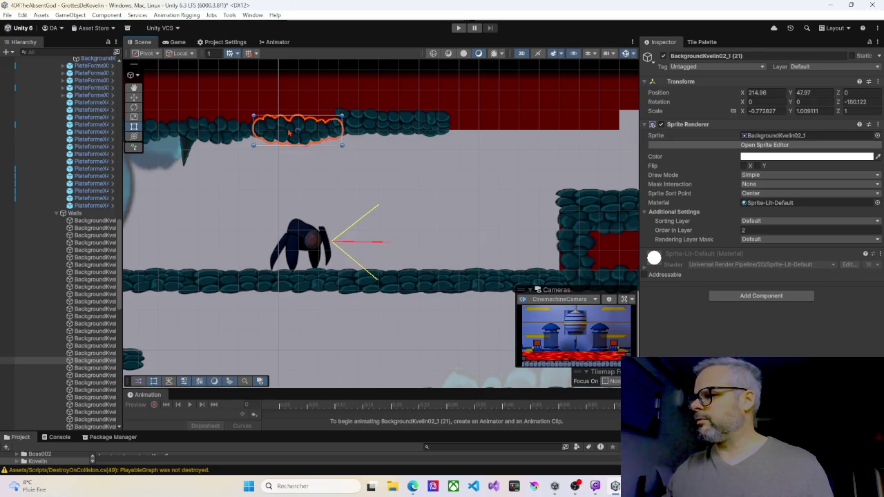
pyautogui.click(749, 230)
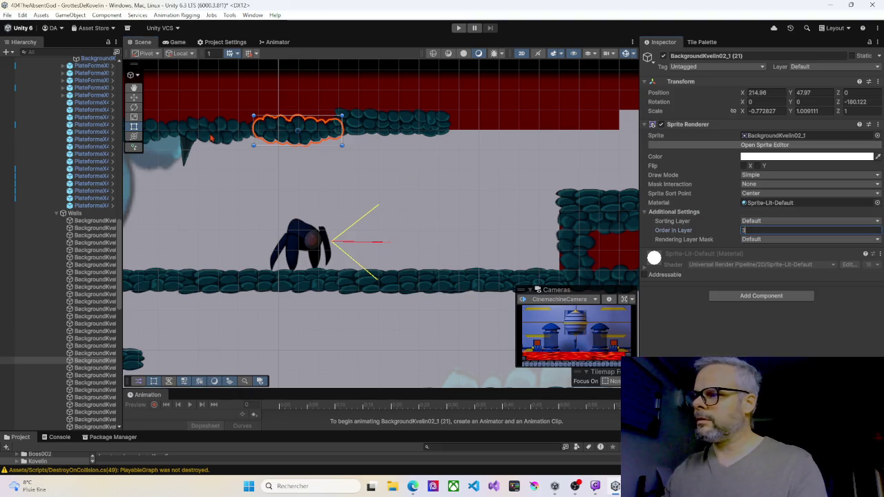
pyautogui.click(209, 143)
pyautogui.moveTo(235, 143); pyautogui.dragTo(334, 152)
pyautogui.click(240, 147)
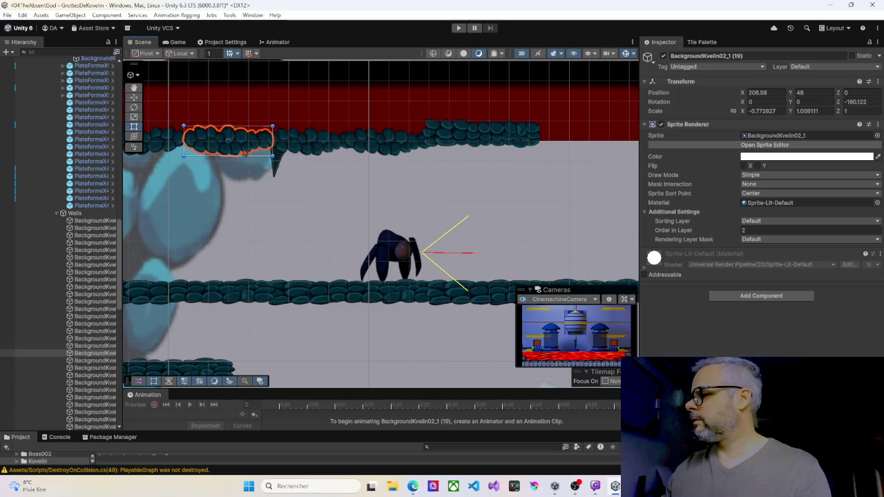
pyautogui.moveTo(718, 228); pyautogui.dragTo(733, 234)
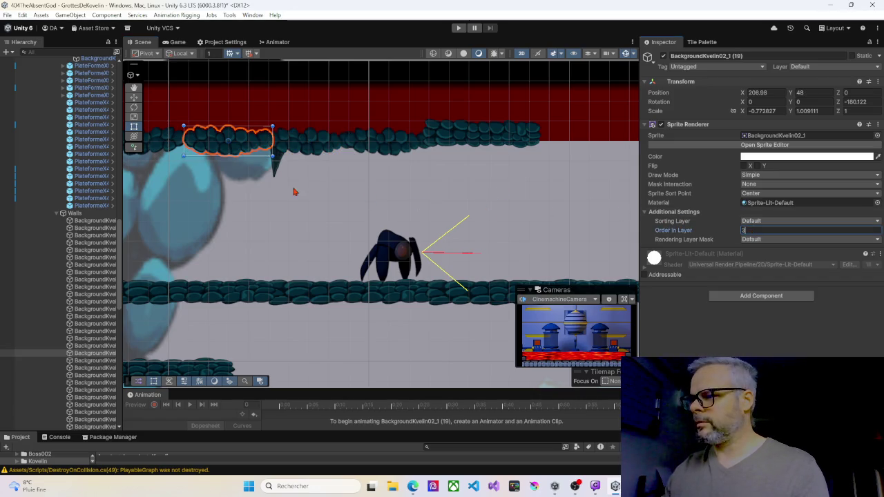
# Step: Go through the left ceiling stones (17), (16) and the vertical wall stone
pyautogui.moveTo(305, 193); pyautogui.dragTo(477, 213)
pyautogui.click(358, 169)
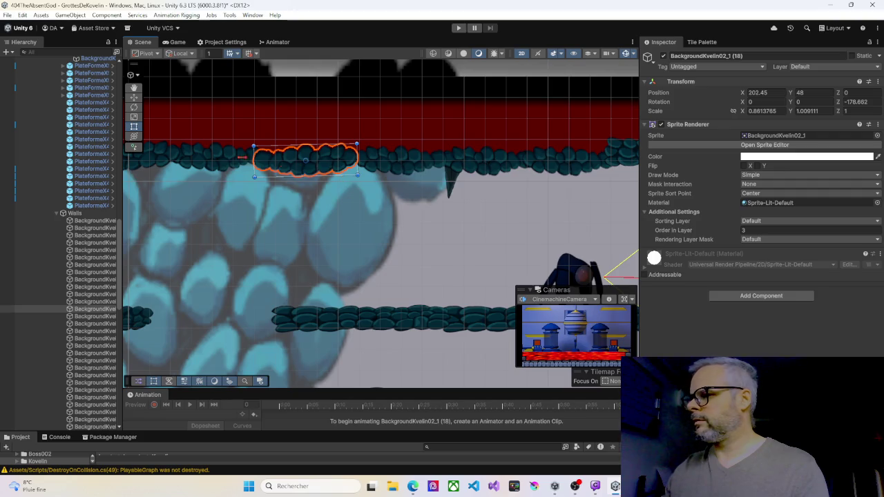
pyautogui.click(221, 160)
pyautogui.moveTo(207, 164); pyautogui.dragTo(343, 178)
pyautogui.click(272, 176)
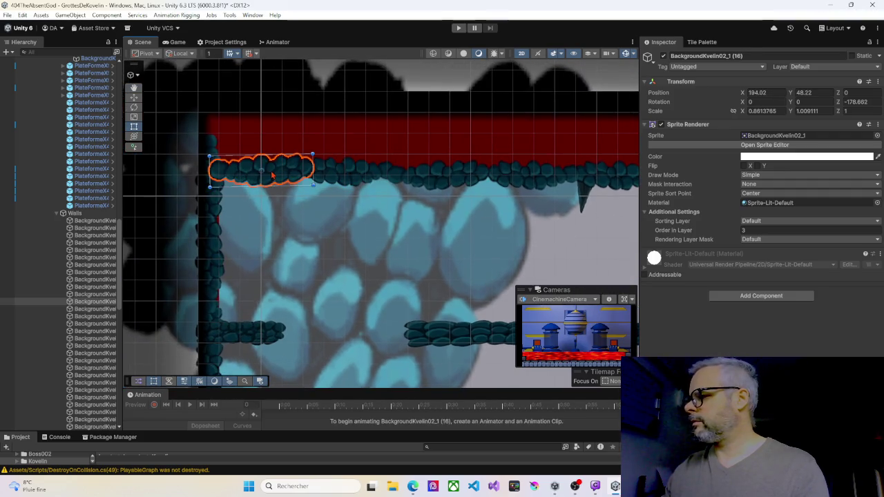
pyautogui.click(211, 207)
pyautogui.moveTo(210, 207)
pyautogui.mouseDown()
pyautogui.moveTo(493, 190)
pyautogui.moveTo(354, 177)
pyautogui.mouseUp()
pyautogui.click(354, 177)
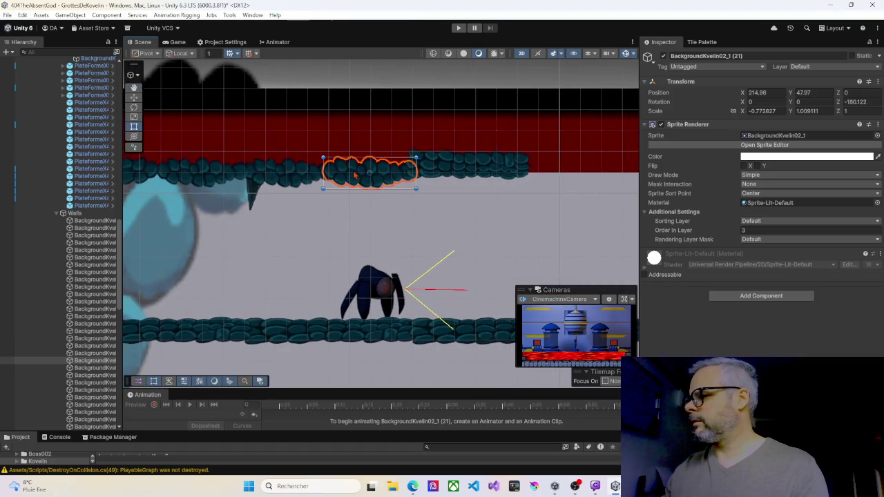
# Step: Set the long ceiling stone BackgroundKvelin01_17 (6) to Order in Layer 2
pyautogui.click(466, 174)
pyautogui.click(809, 231)
pyautogui.write('2')
pyautogui.press('Return')
pyautogui.moveTo(434, 179)
pyautogui.mouseDown()
pyautogui.moveTo(356, 150)
pyautogui.moveTo(225, 151)
pyautogui.mouseUp()
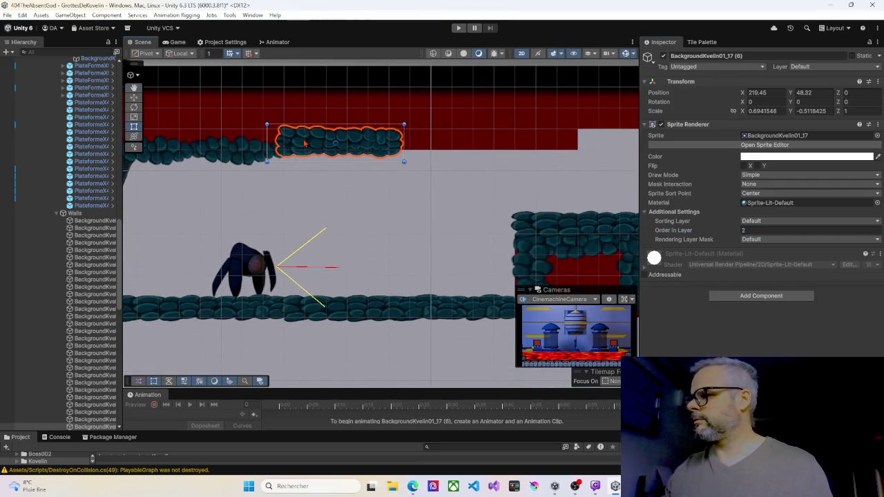
# Step: Extend the ceiling rightward with copies of rounded stone (21) and stone (22), shifting long stone (7) along
pyautogui.click(246, 155)
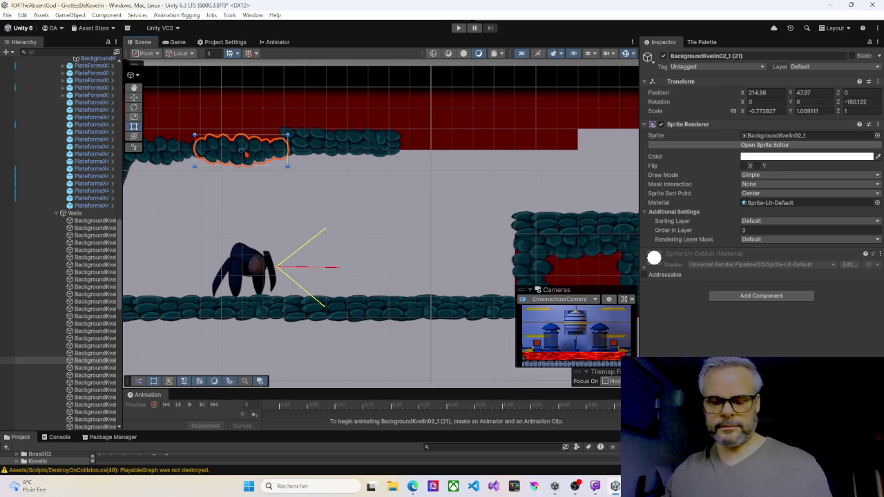
pyautogui.hotkey('ctrl', 'd')
pyautogui.moveTo(261, 153); pyautogui.dragTo(473, 146)
pyautogui.click(361, 145)
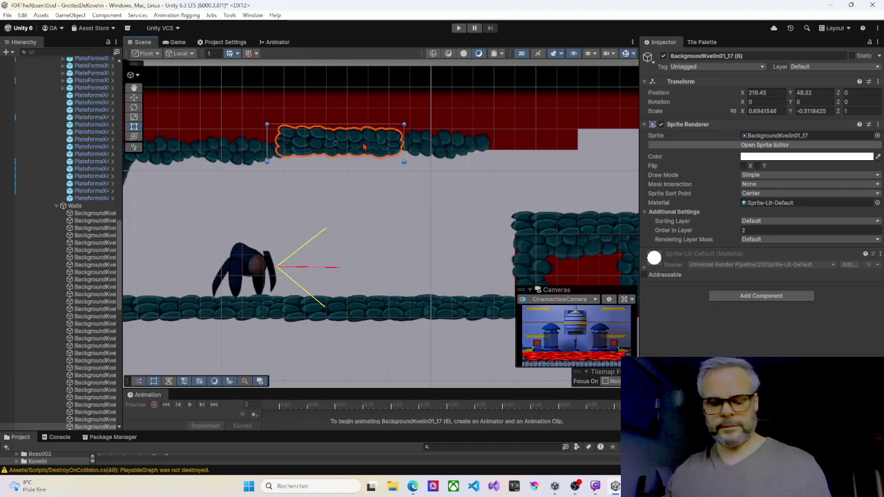
pyautogui.moveTo(361, 144); pyautogui.dragTo(542, 144)
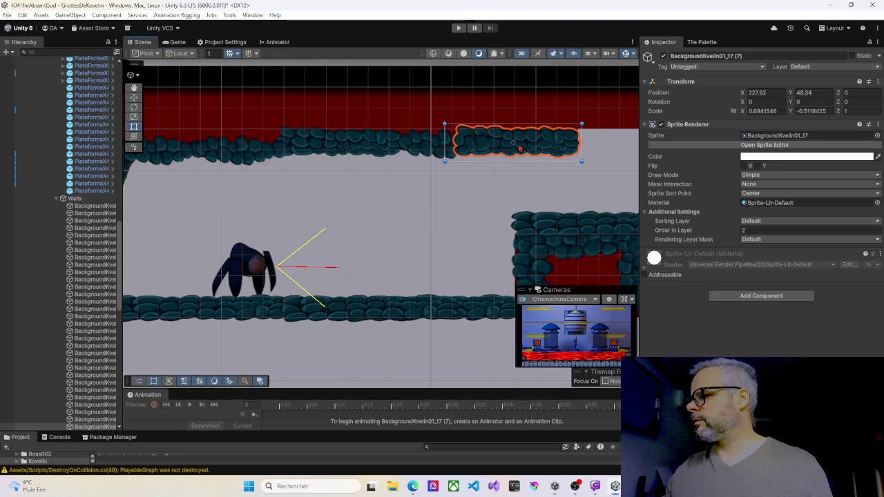
pyautogui.moveTo(491, 170)
pyautogui.mouseDown()
pyautogui.moveTo(413, 149)
pyautogui.moveTo(255, 154)
pyautogui.moveTo(306, 159)
pyautogui.mouseUp()
pyautogui.click(216, 135)
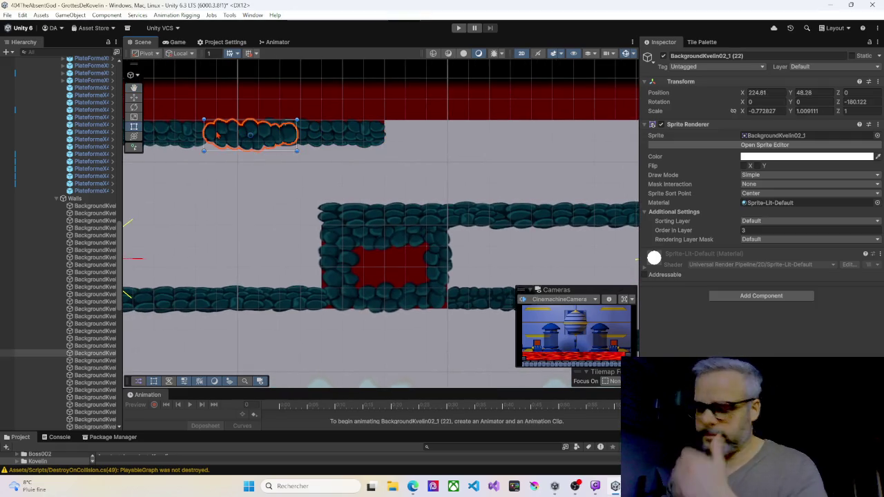
pyautogui.hotkey('ctrl', 'd')
pyautogui.moveTo(265, 140)
pyautogui.mouseDown()
pyautogui.moveTo(437, 113)
pyautogui.moveTo(369, 119)
pyautogui.mouseUp()
pyautogui.moveTo(339, 147)
pyautogui.mouseDown()
pyautogui.moveTo(290, 152)
pyautogui.moveTo(296, 164)
pyautogui.moveTo(262, 166)
pyautogui.mouseUp()
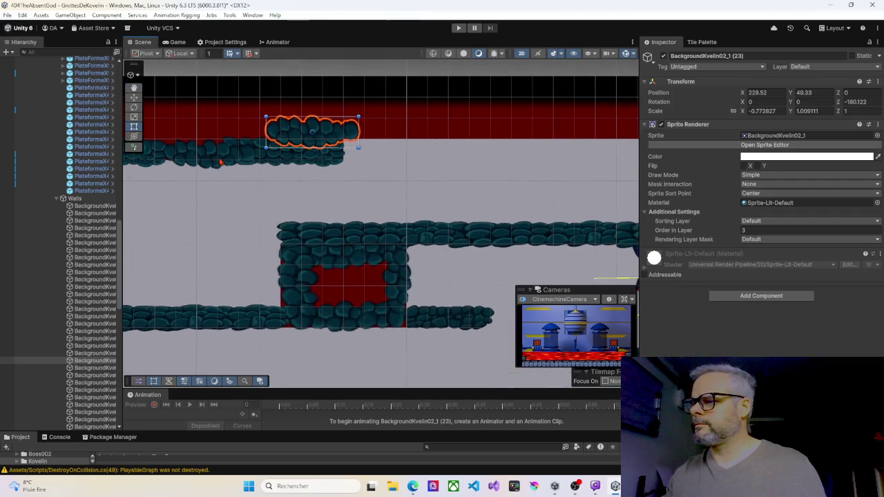
# Step: Move a long stone right and add copies of stone (23) and long stone (8) along the ceiling
pyautogui.click(148, 164)
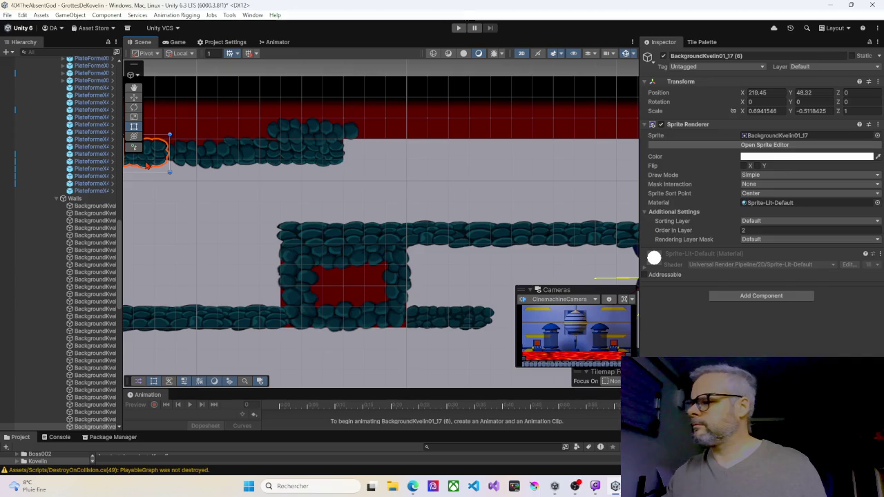
pyautogui.click(293, 134)
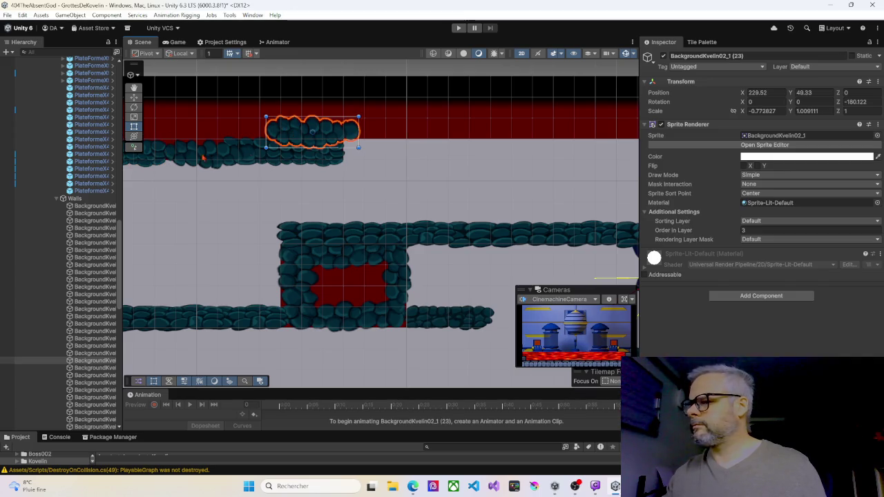
pyautogui.click(156, 164)
pyautogui.moveTo(162, 152); pyautogui.dragTo(468, 127)
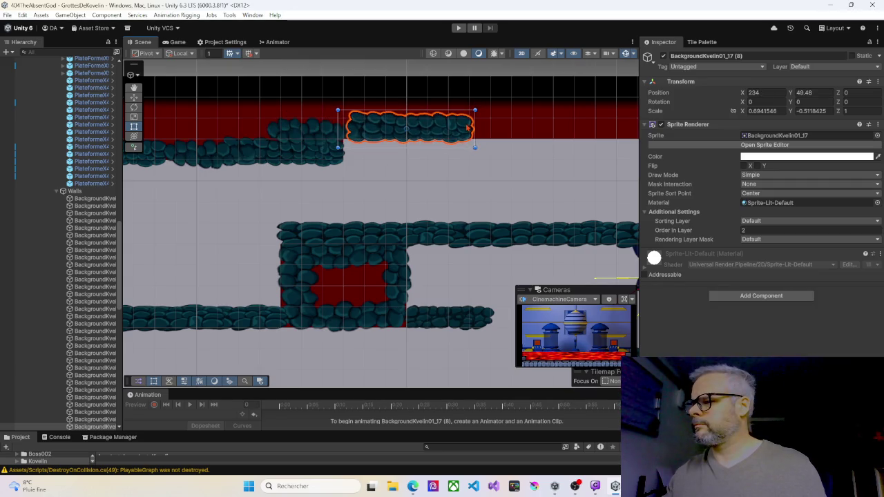
pyautogui.click(283, 132)
pyautogui.hscroll(3, 249, 128)
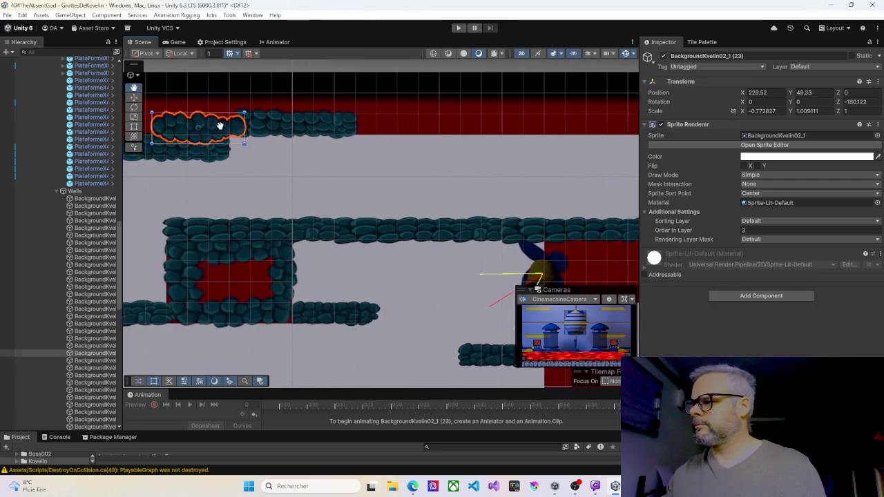
pyautogui.hotkey('ctrl', 'd')
pyautogui.moveTo(218, 129)
pyautogui.mouseDown()
pyautogui.moveTo(433, 127)
pyautogui.moveTo(410, 128)
pyautogui.mouseUp()
pyautogui.moveTo(461, 141); pyautogui.dragTo(375, 140)
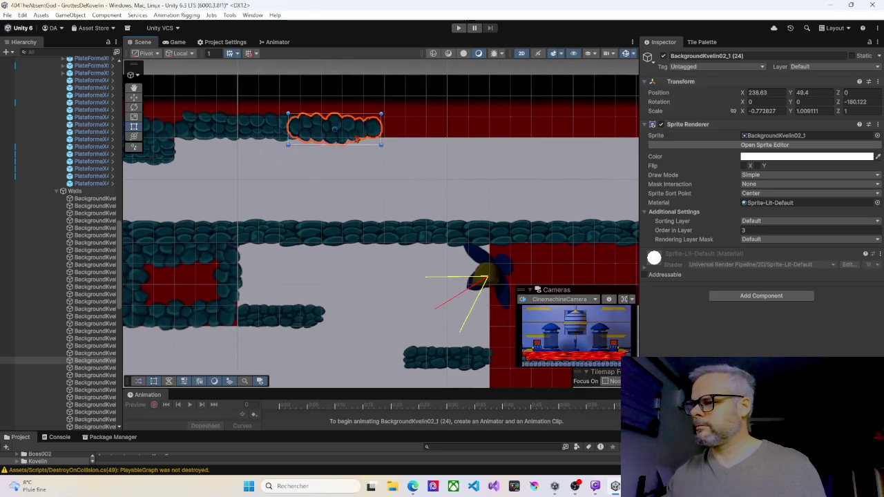
pyautogui.click(252, 136)
pyautogui.hotkey('ctrl', 'd')
pyautogui.moveTo(257, 130); pyautogui.dragTo(461, 129)
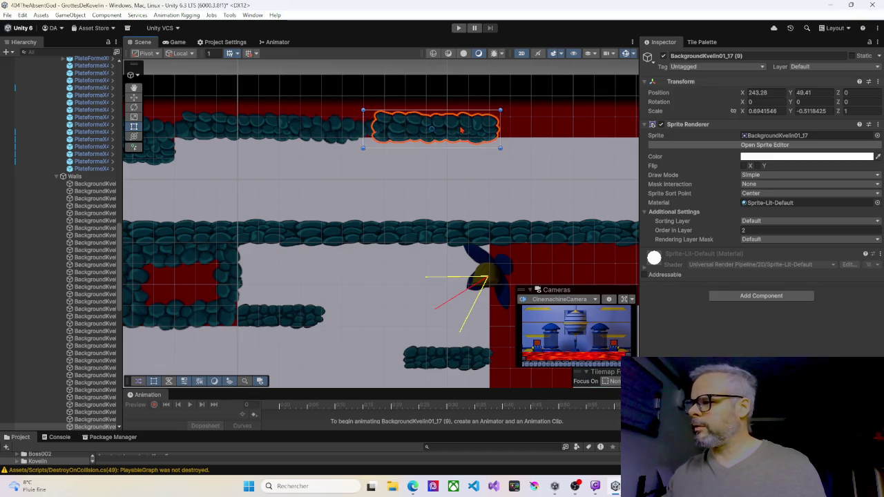
pyautogui.moveTo(499, 159); pyautogui.dragTo(308, 174)
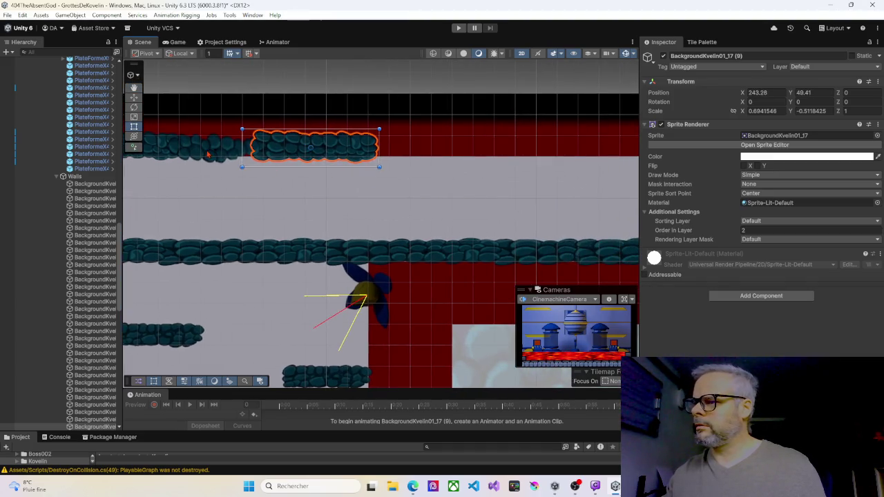
# Step: Continue the ceiling with copies of stones (24), (25) and long stones (9), (11), repositioning stone (27)
pyautogui.click(209, 154)
pyautogui.hotkey('ctrl', 'd')
pyautogui.moveTo(209, 154); pyautogui.dragTo(436, 150)
pyautogui.moveTo(332, 193)
pyautogui.mouseDown()
pyautogui.moveTo(361, 158)
pyautogui.moveTo(243, 158)
pyautogui.moveTo(483, 142)
pyautogui.moveTo(391, 153)
pyautogui.mouseUp()
pyautogui.click(251, 145)
pyautogui.hotkey('ctrl', 'd')
pyautogui.click(269, 143)
pyautogui.hotkey('ctrl', 'd')
pyautogui.moveTo(269, 143)
pyautogui.mouseDown()
pyautogui.moveTo(460, 140)
pyautogui.moveTo(440, 141)
pyautogui.mouseUp()
pyautogui.click(366, 141)
pyautogui.moveTo(386, 138)
pyautogui.mouseDown()
pyautogui.moveTo(312, 134)
pyautogui.moveTo(296, 142)
pyautogui.moveTo(472, 141)
pyautogui.moveTo(454, 141)
pyautogui.mouseUp()
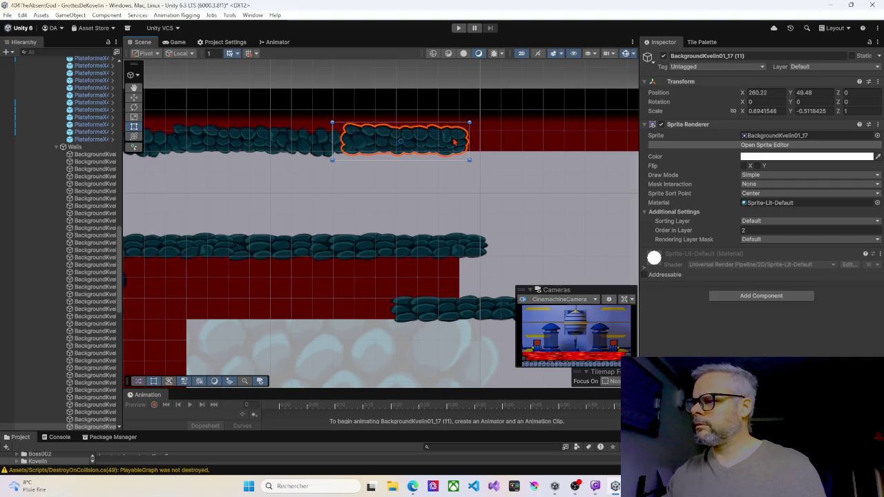
pyautogui.click(304, 141)
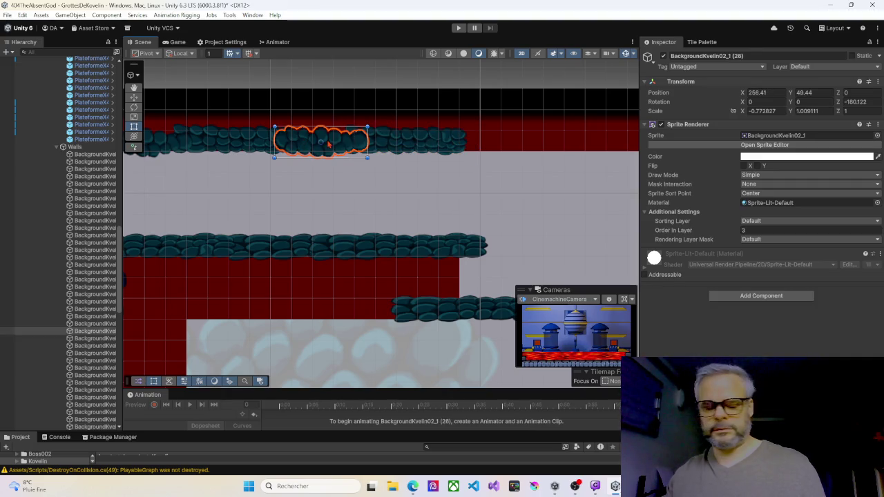
pyautogui.moveTo(326, 143)
pyautogui.mouseDown()
pyautogui.moveTo(526, 141)
pyautogui.moveTo(355, 169)
pyautogui.mouseUp()
pyautogui.click(271, 148)
pyautogui.hotkey('ctrl', 'd')
pyautogui.moveTo(271, 148)
pyautogui.mouseDown()
pyautogui.moveTo(490, 141)
pyautogui.moveTo(434, 140)
pyautogui.moveTo(379, 168)
pyautogui.mouseUp()
# Step: Finish the ceiling to the right corner with stone (28), a long stone (12) copy and a rounded stone, then zoom out
pyautogui.click(250, 145)
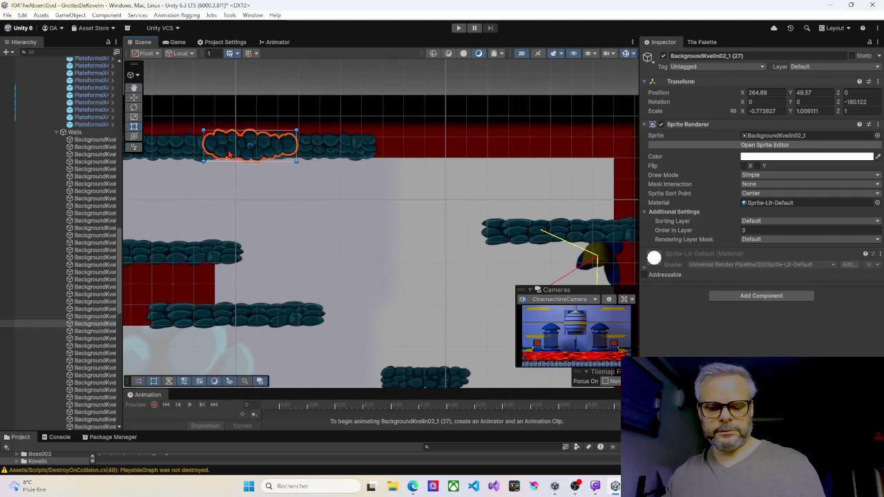
pyautogui.click(266, 146)
pyautogui.moveTo(280, 149)
pyautogui.mouseDown()
pyautogui.moveTo(439, 150)
pyautogui.moveTo(358, 152)
pyautogui.mouseUp()
pyautogui.click(256, 159)
pyautogui.hotkey('ctrl', 'd')
pyautogui.moveTo(256, 159)
pyautogui.mouseDown()
pyautogui.moveTo(440, 154)
pyautogui.moveTo(430, 154)
pyautogui.mouseUp()
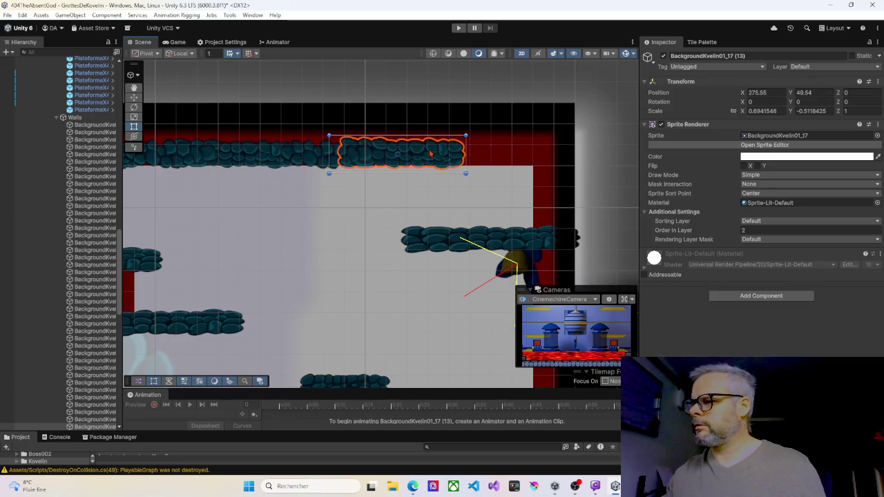
pyautogui.click(290, 155)
pyautogui.moveTo(336, 143)
pyautogui.mouseDown()
pyautogui.moveTo(267, 142)
pyautogui.moveTo(447, 161)
pyautogui.mouseUp()
pyautogui.hotkey('ctrl', 'd')
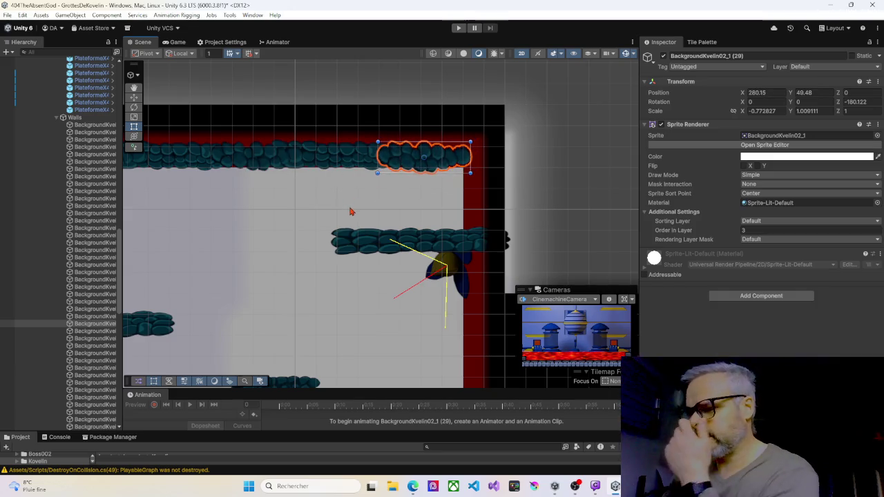
pyautogui.moveTo(308, 199); pyautogui.dragTo(338, 199)
pyautogui.scroll(-2, 342, 200)
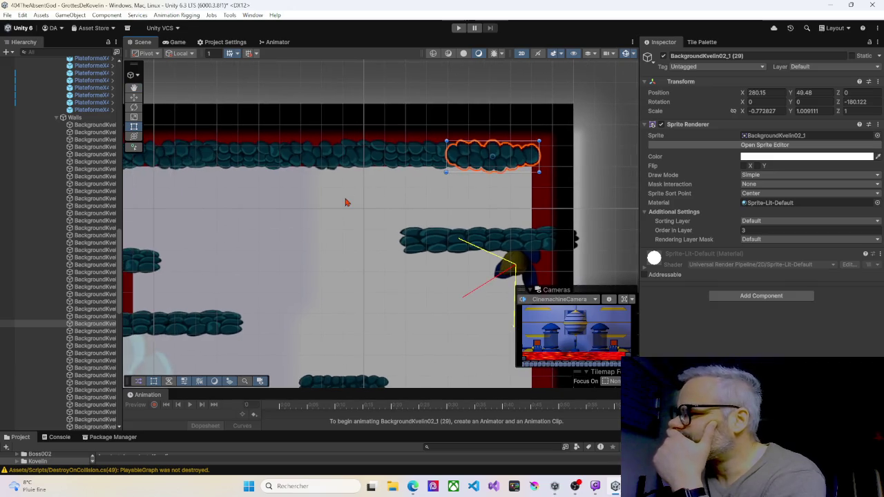
pyautogui.scroll(-4, 277, 210)
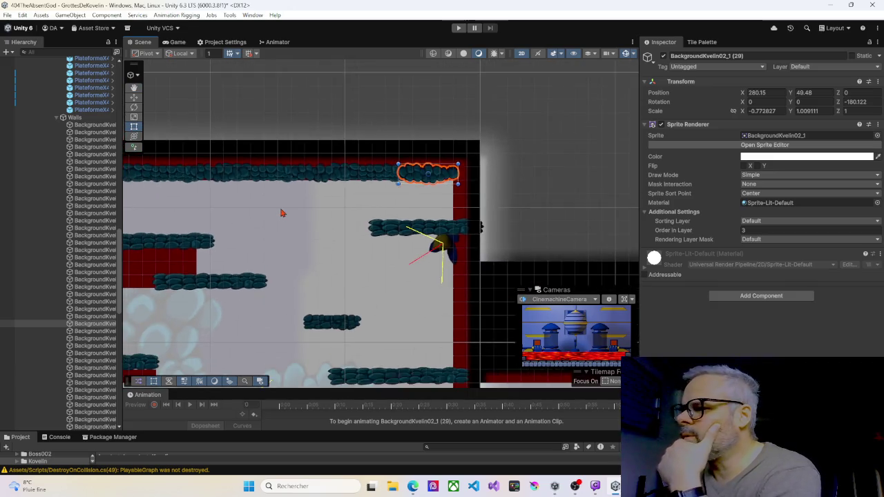
# Step: Move wall sprite BackgroundKvelin02_1 (30) from the ceiling down onto the middle platform
pyautogui.moveTo(249, 200); pyautogui.dragTo(400, 187)
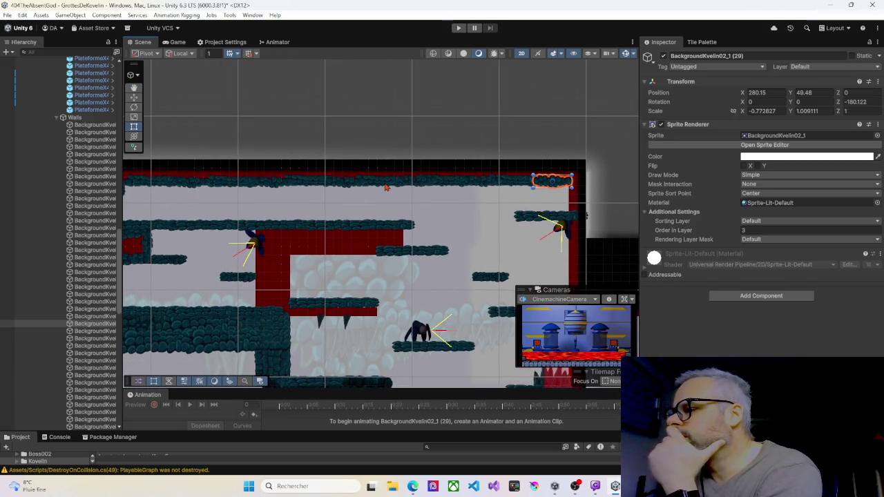
pyautogui.click(385, 183)
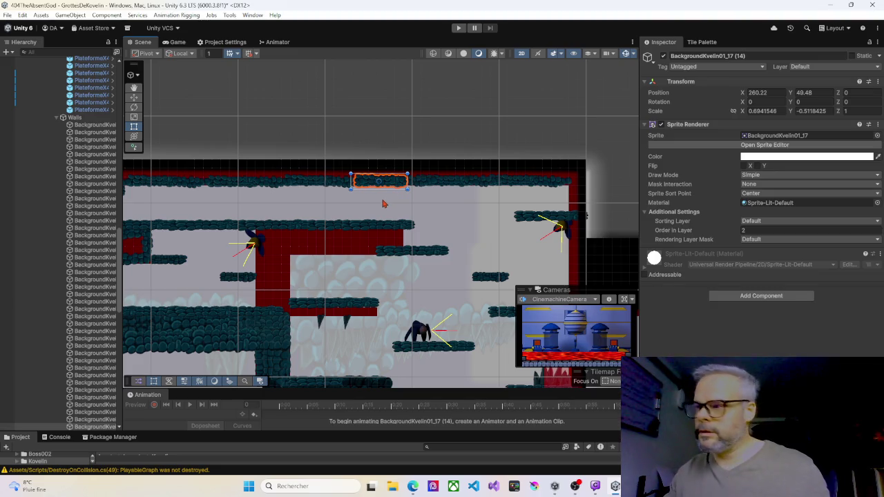
pyautogui.moveTo(391, 188)
pyautogui.mouseDown()
pyautogui.moveTo(382, 251)
pyautogui.moveTo(383, 188)
pyautogui.moveTo(384, 208)
pyautogui.moveTo(343, 231)
pyautogui.moveTo(325, 257)
pyautogui.mouseUp()
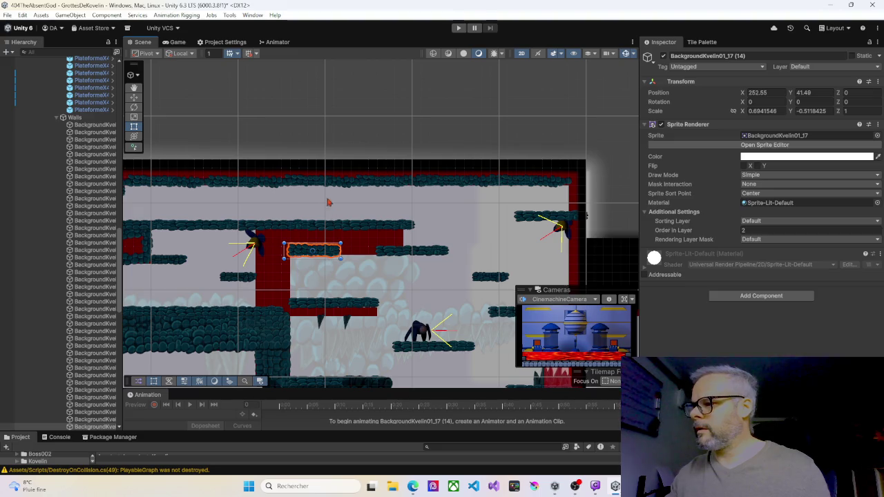
pyautogui.click(268, 185)
pyautogui.click(292, 182)
pyautogui.moveTo(291, 182)
pyautogui.mouseDown()
pyautogui.moveTo(366, 259)
pyautogui.moveTo(373, 253)
pyautogui.moveTo(329, 248)
pyautogui.mouseUp()
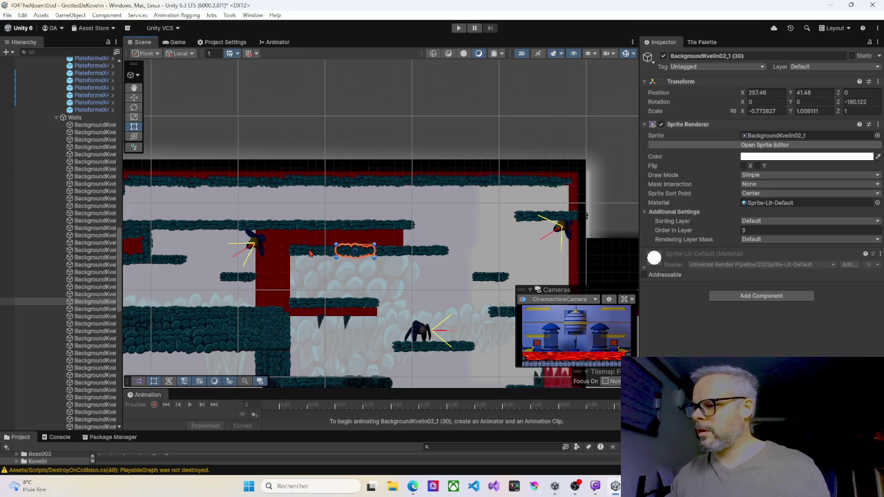
# Step: Slide the flat stone right along the middle platform and nudge the wall sprite into place
pyautogui.click(311, 253)
pyautogui.moveTo(320, 253); pyautogui.dragTo(387, 253)
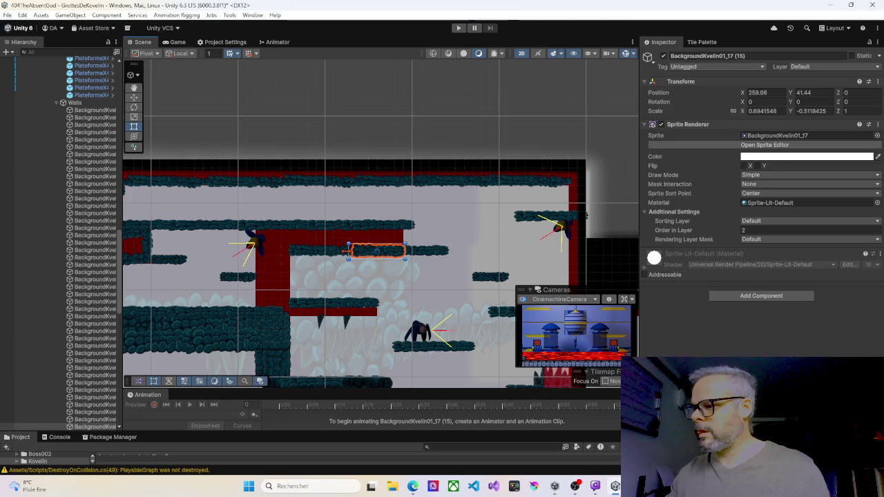
pyautogui.click(344, 255)
pyautogui.moveTo(345, 254); pyautogui.dragTo(341, 256)
# Step: Move a flat stone sprite down to the lower stalactite platform's edge and duplicate it
pyautogui.press('Down')
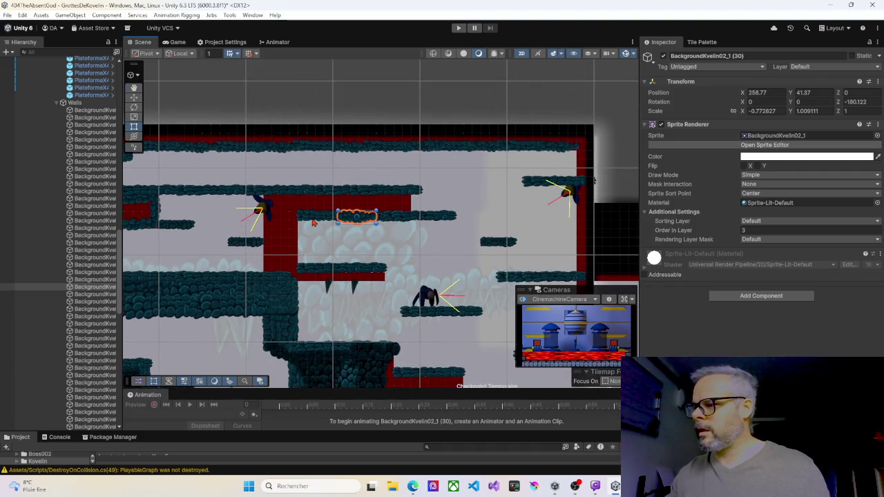
pyautogui.click(312, 218)
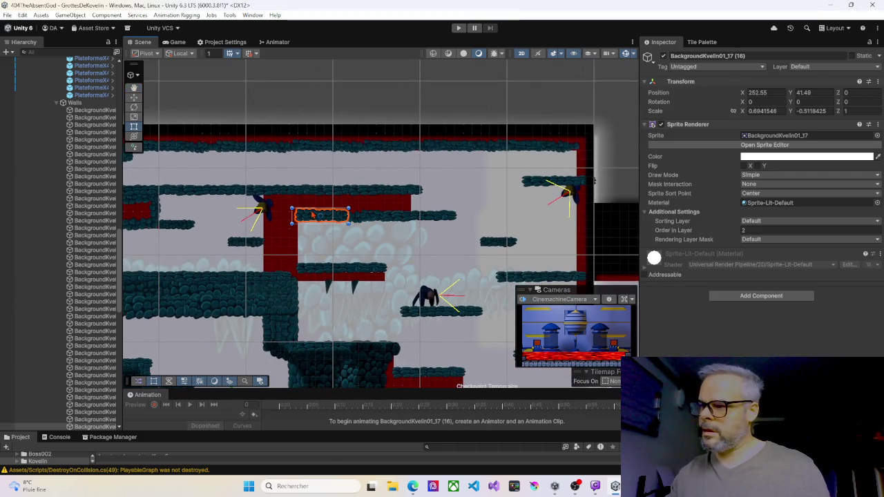
pyautogui.moveTo(313, 217)
pyautogui.mouseDown()
pyautogui.moveTo(313, 279)
pyautogui.moveTo(360, 239)
pyautogui.moveTo(350, 284)
pyautogui.mouseUp()
pyautogui.hotkey('ctrl', 'd')
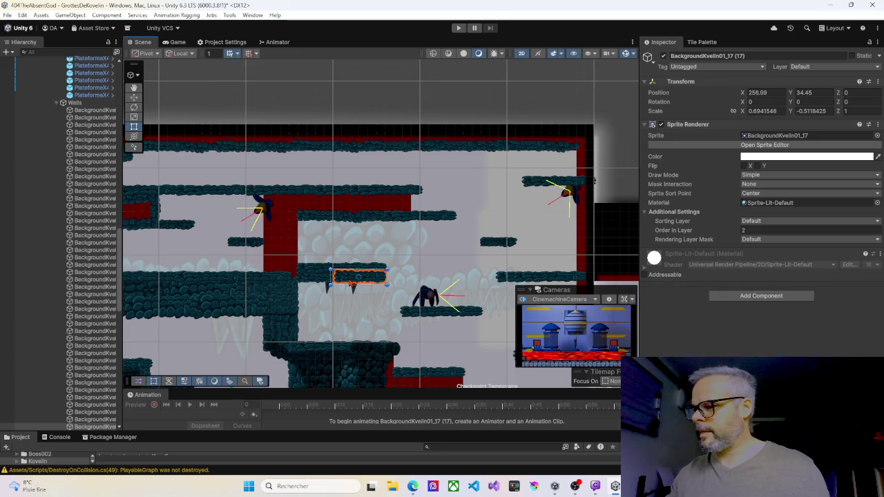
pyautogui.moveTo(417, 271)
pyautogui.mouseDown()
pyautogui.moveTo(292, 211)
pyautogui.moveTo(300, 172)
pyautogui.moveTo(323, 150)
pyautogui.moveTo(335, 152)
pyautogui.moveTo(375, 178)
pyautogui.moveTo(385, 205)
pyautogui.moveTo(465, 199)
pyautogui.mouseUp()
# Step: Place the narrow vertical wall sprite against the red pillar's side
pyautogui.moveTo(234, 199); pyautogui.dragTo(376, 197)
pyautogui.moveTo(267, 194); pyautogui.dragTo(409, 197)
pyautogui.click(246, 139)
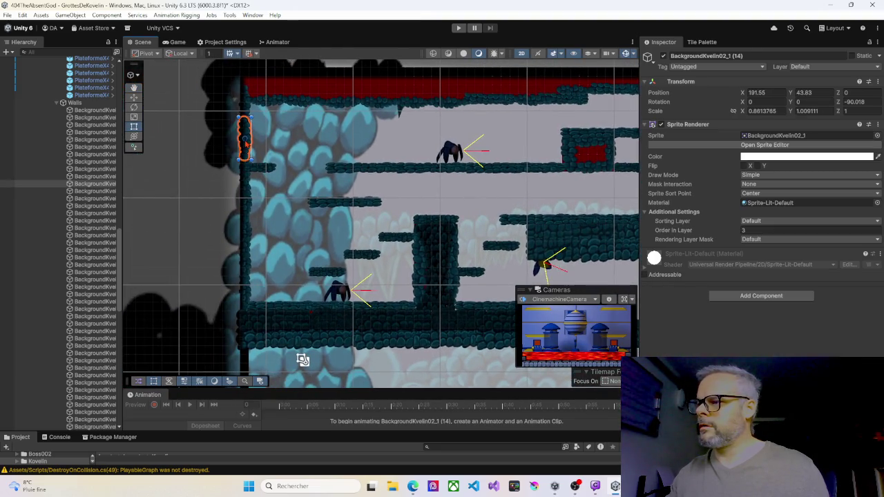
pyautogui.moveTo(244, 131)
pyautogui.mouseDown()
pyautogui.moveTo(569, 178)
pyautogui.moveTo(254, 174)
pyautogui.moveTo(422, 172)
pyautogui.moveTo(436, 170)
pyautogui.moveTo(434, 160)
pyautogui.mouseUp()
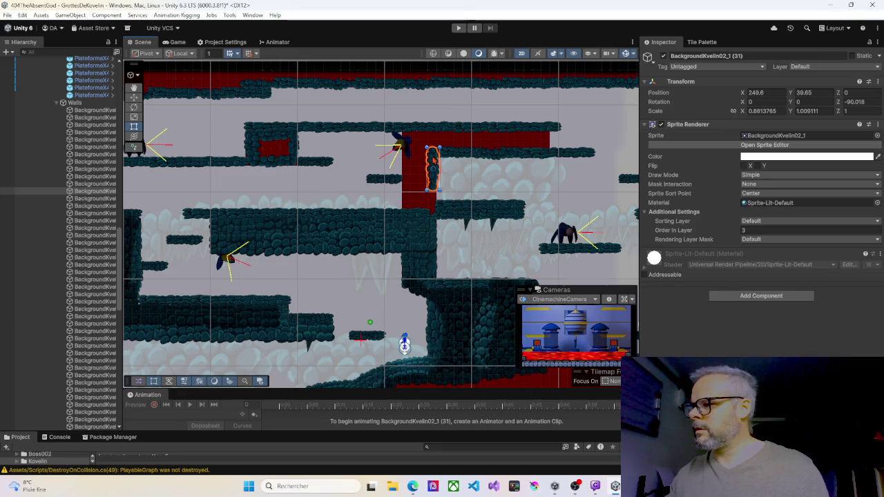
pyautogui.scroll(10, 442, 164)
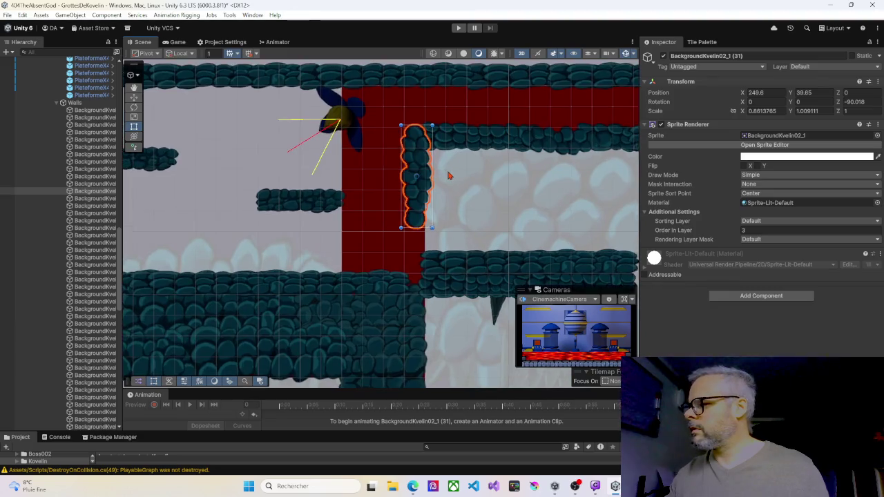
pyautogui.click(455, 144)
pyautogui.click(416, 182)
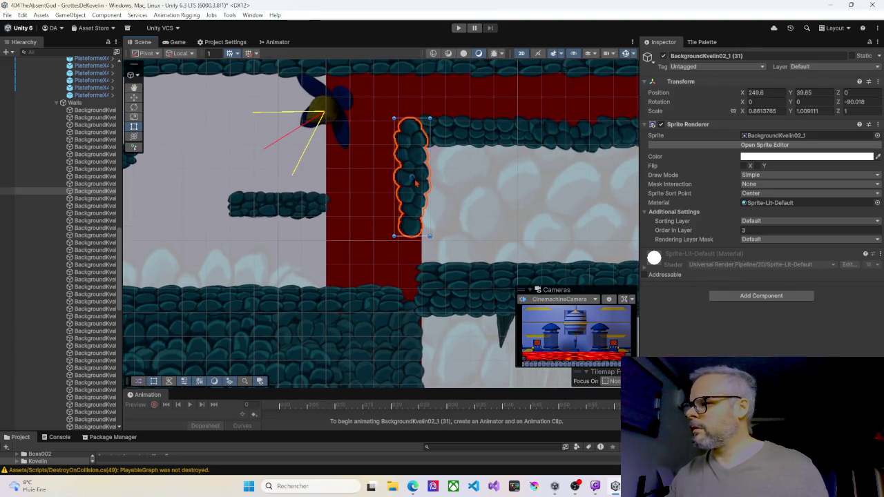
pyautogui.moveTo(475, 204); pyautogui.dragTo(444, 147)
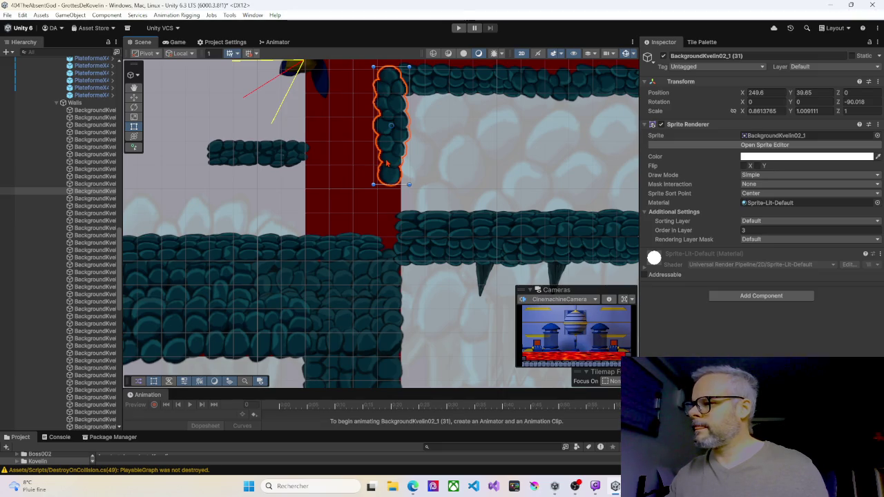
pyautogui.click(387, 164)
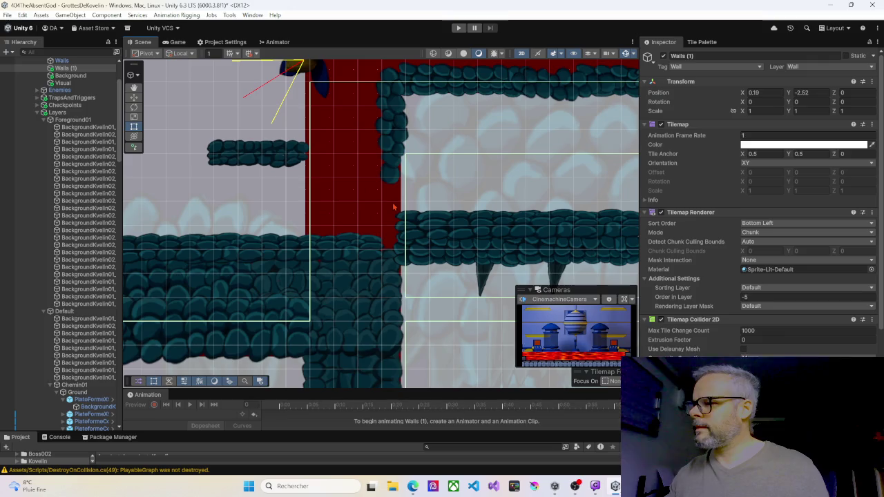
pyautogui.click(388, 144)
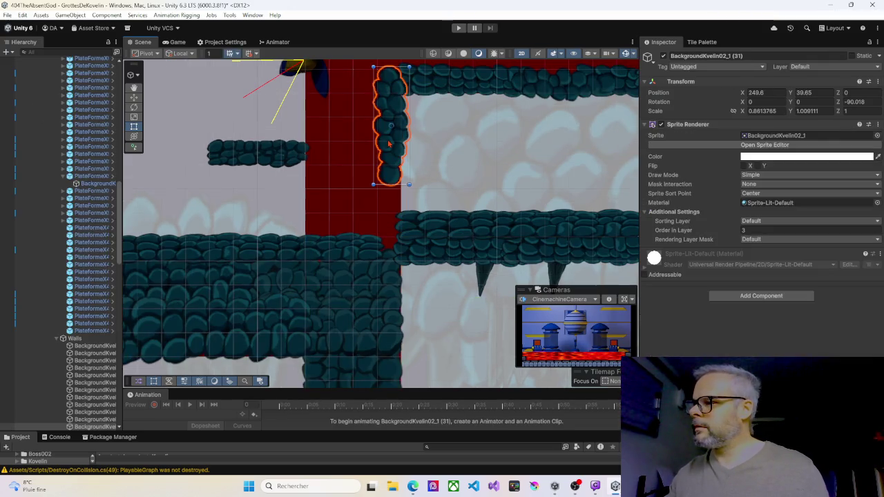
pyautogui.moveTo(391, 143); pyautogui.dragTo(390, 231)
# Step: Duplicate the pillar sprite with Order in Layer 2 and move one onto the pillar's left side
pyautogui.hotkey('ctrl', 'd')
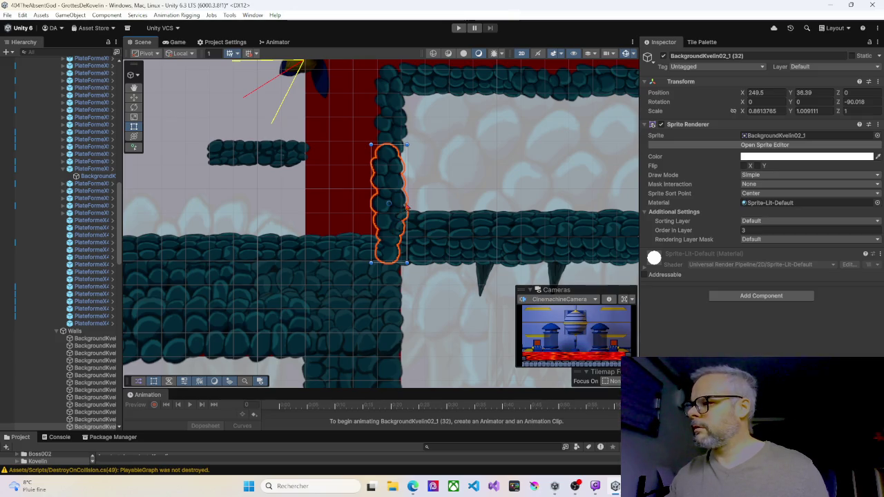
pyautogui.click(746, 230)
pyautogui.write('2')
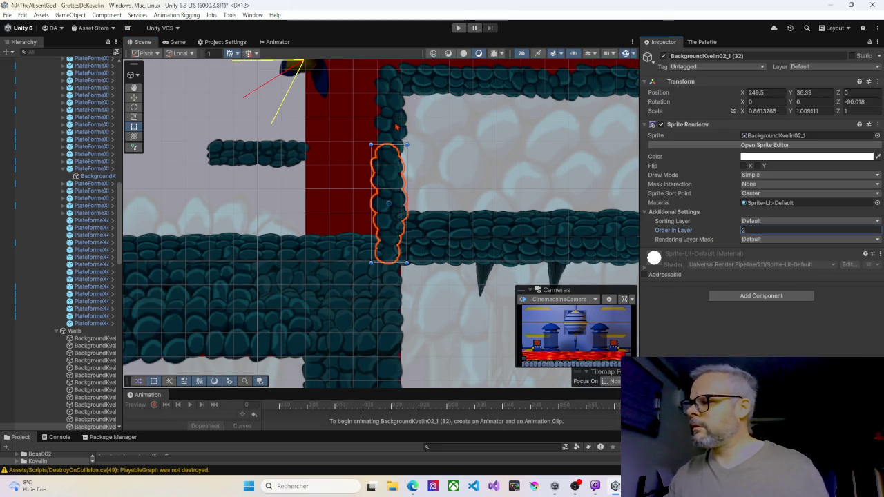
pyautogui.click(398, 126)
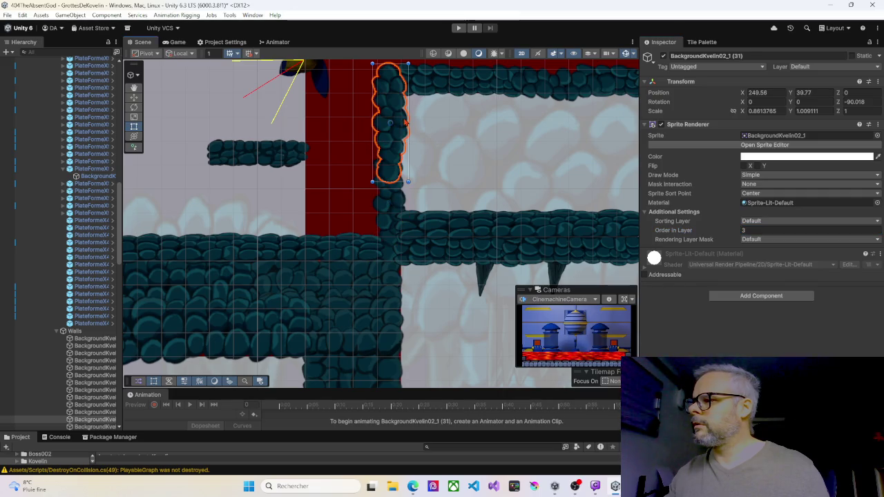
pyautogui.click(406, 118)
pyautogui.moveTo(410, 116)
pyautogui.mouseDown()
pyautogui.moveTo(343, 109)
pyautogui.moveTo(324, 94)
pyautogui.moveTo(358, 151)
pyautogui.moveTo(333, 130)
pyautogui.mouseUp()
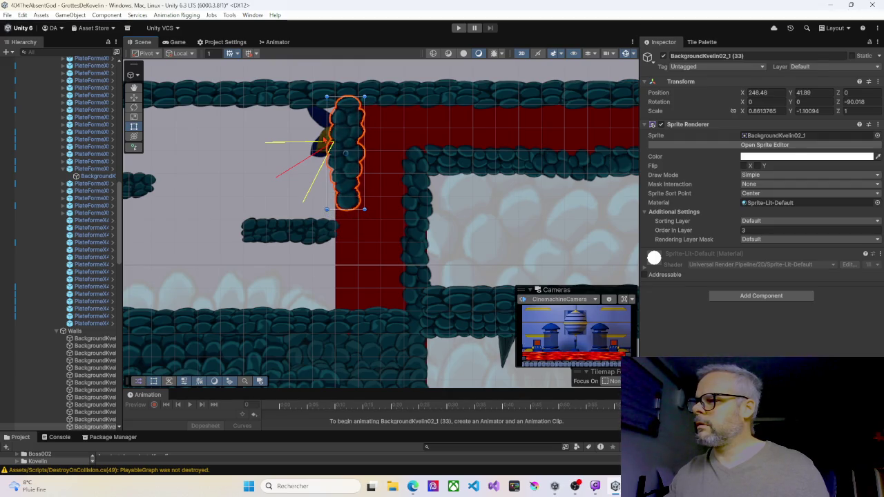
# Step: Compare the flower enemy's and walls tilemap's drawing order, then nudge the left pillar sprite down
pyautogui.click(325, 141)
pyautogui.click(743, 255)
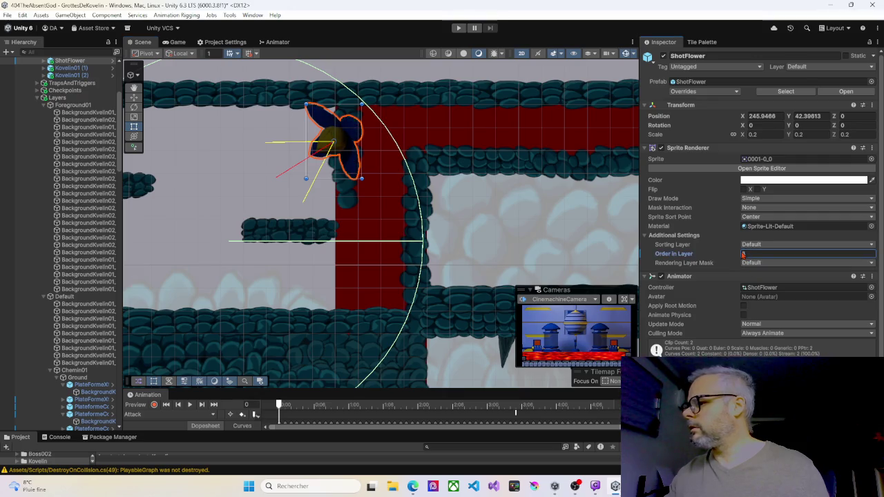
pyautogui.write('7')
pyautogui.click(351, 197)
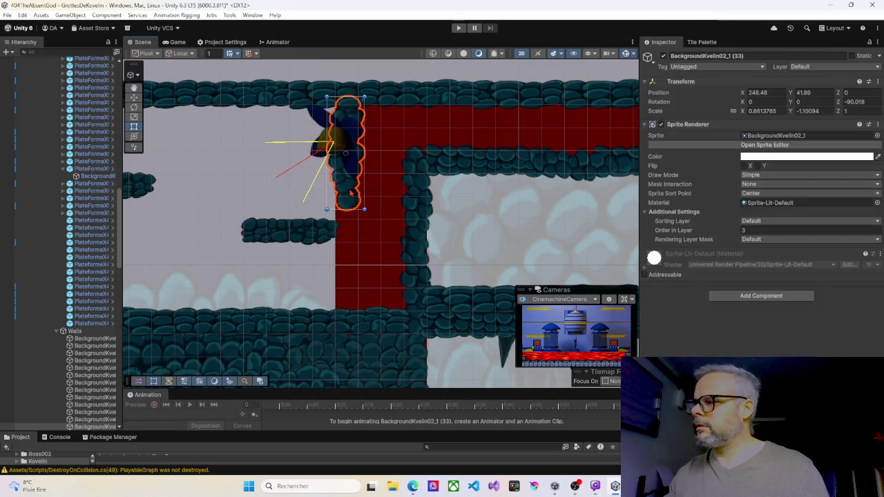
pyautogui.click(346, 197)
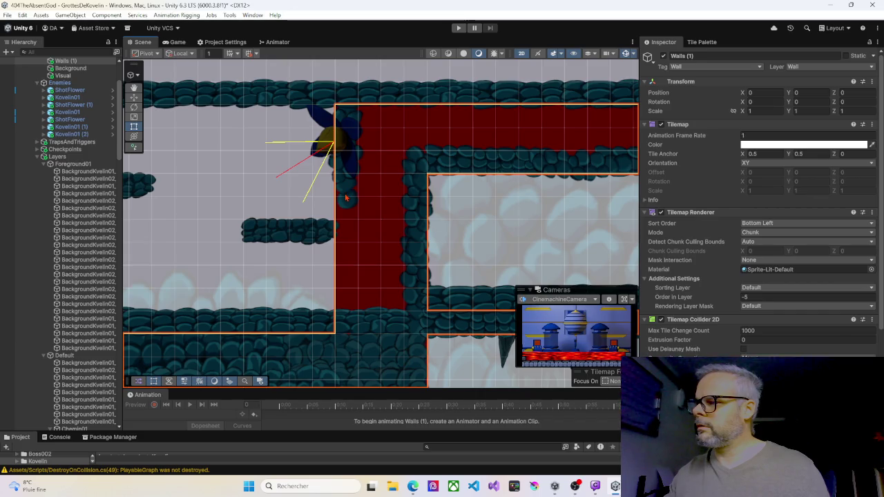
pyautogui.click(347, 198)
pyautogui.click(349, 198)
pyautogui.moveTo(349, 198); pyautogui.dragTo(348, 199)
# Step: Shift the lower pillar wall sprite against the red column
pyautogui.click(414, 258)
pyautogui.click(414, 278)
pyautogui.click(415, 278)
pyautogui.moveTo(415, 277)
pyautogui.mouseDown()
pyautogui.moveTo(384, 278)
pyautogui.moveTo(342, 236)
pyautogui.moveTo(529, 193)
pyautogui.mouseUp()
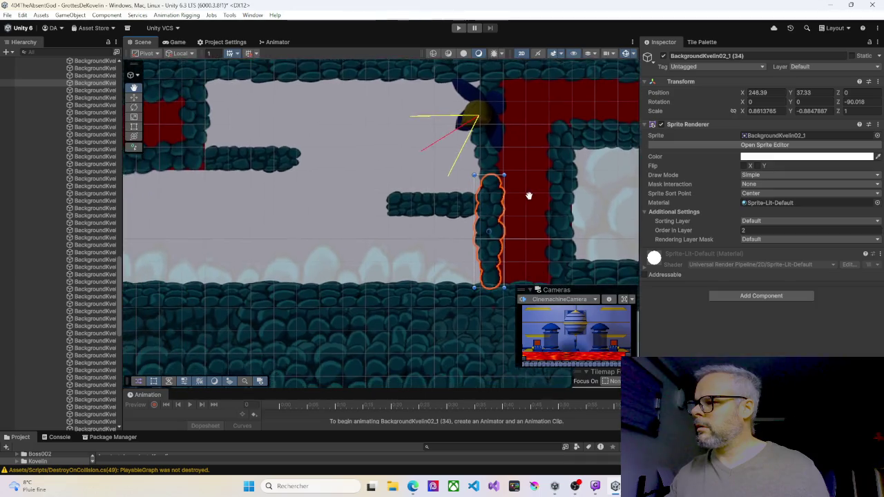
# Step: Narrow the left vertical rock sprite and nudge the pillar sprite down beside the red column
pyautogui.scroll(-3, 521, 221)
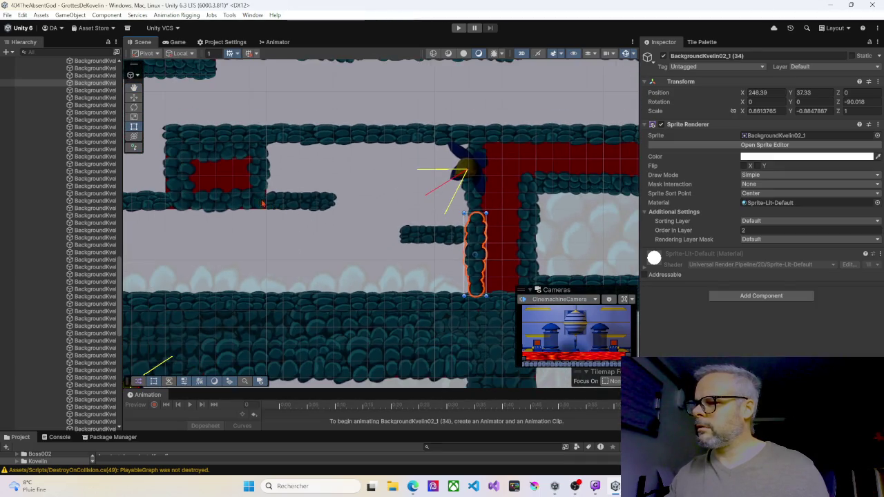
pyautogui.click(262, 203)
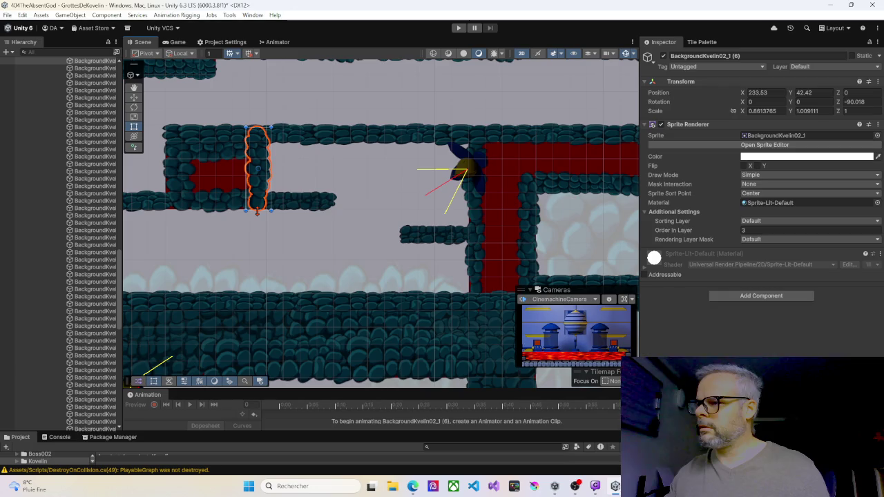
pyautogui.moveTo(257, 213); pyautogui.dragTo(259, 172)
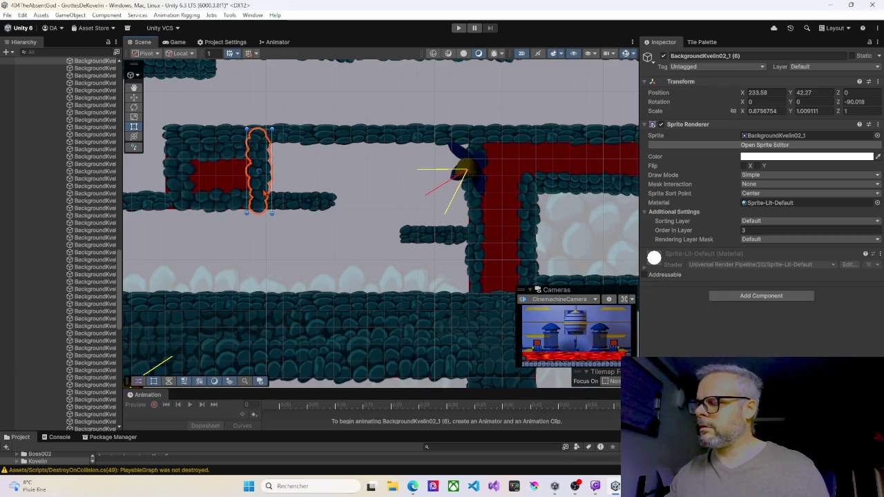
pyautogui.moveTo(389, 245)
pyautogui.mouseDown()
pyautogui.moveTo(401, 253)
pyautogui.moveTo(359, 236)
pyautogui.mouseUp()
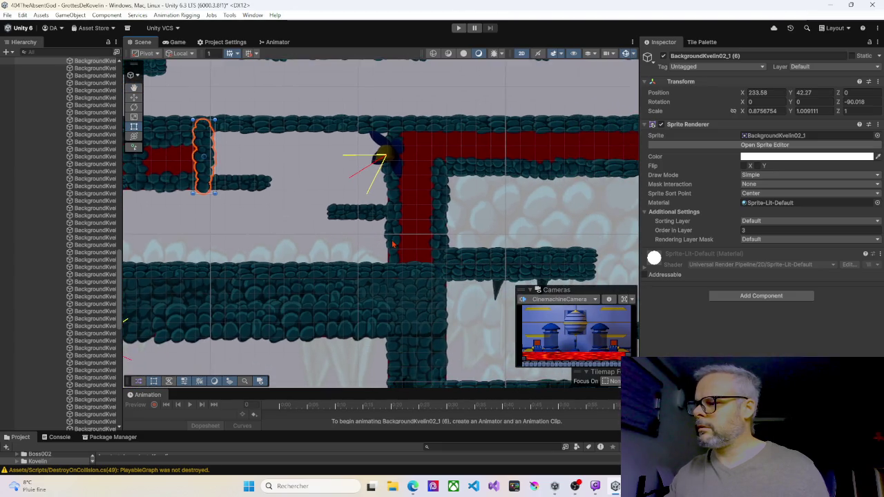
pyautogui.click(392, 243)
pyautogui.moveTo(393, 254); pyautogui.dragTo(392, 255)
# Step: Move rock sprite BackgroundKvelin02_1 (35) to the upper red platform's right end
pyautogui.moveTo(500, 225); pyautogui.dragTo(340, 203)
pyautogui.moveTo(454, 227)
pyautogui.mouseDown()
pyautogui.moveTo(389, 222)
pyautogui.moveTo(337, 249)
pyautogui.moveTo(381, 258)
pyautogui.moveTo(311, 257)
pyautogui.moveTo(374, 259)
pyautogui.mouseUp()
pyautogui.press('t')
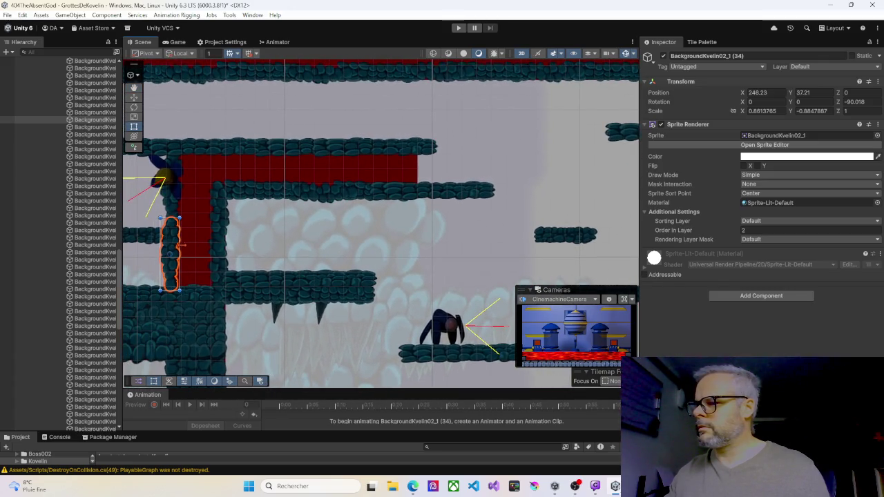
pyautogui.click(220, 221)
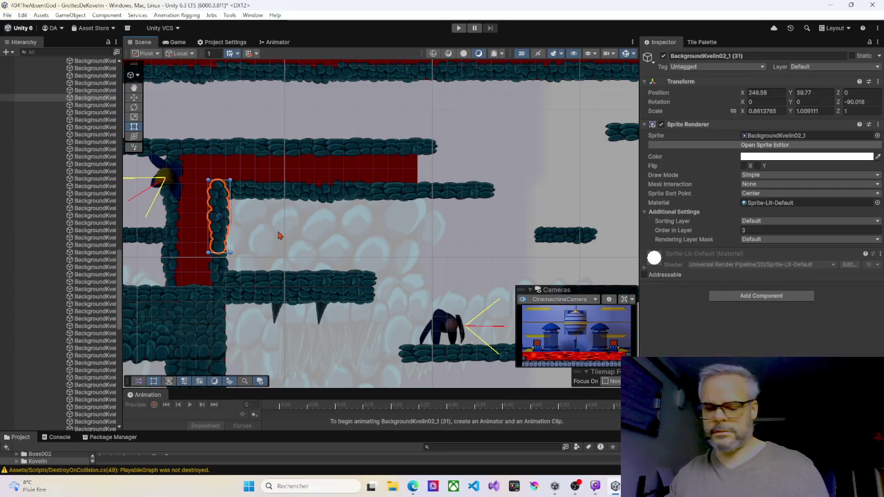
pyautogui.moveTo(228, 235)
pyautogui.mouseDown()
pyautogui.moveTo(422, 193)
pyautogui.moveTo(414, 204)
pyautogui.moveTo(421, 180)
pyautogui.moveTo(404, 178)
pyautogui.moveTo(412, 180)
pyautogui.mouseUp()
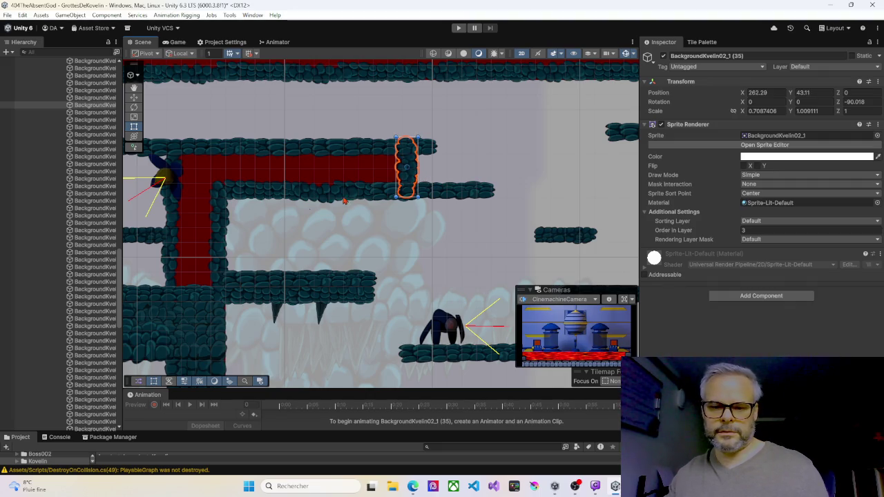
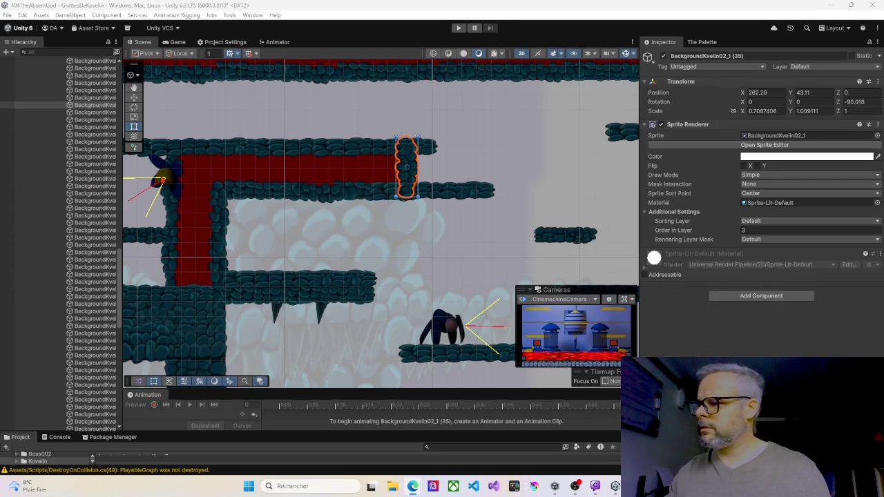
# Step: Select a stacked pair of rock-wall sprites and move the column flush against the red wall
pyautogui.moveTo(426, 257)
pyautogui.mouseDown()
pyautogui.moveTo(386, 214)
pyautogui.moveTo(208, 178)
pyautogui.moveTo(203, 213)
pyautogui.moveTo(371, 227)
pyautogui.moveTo(456, 209)
pyautogui.mouseUp()
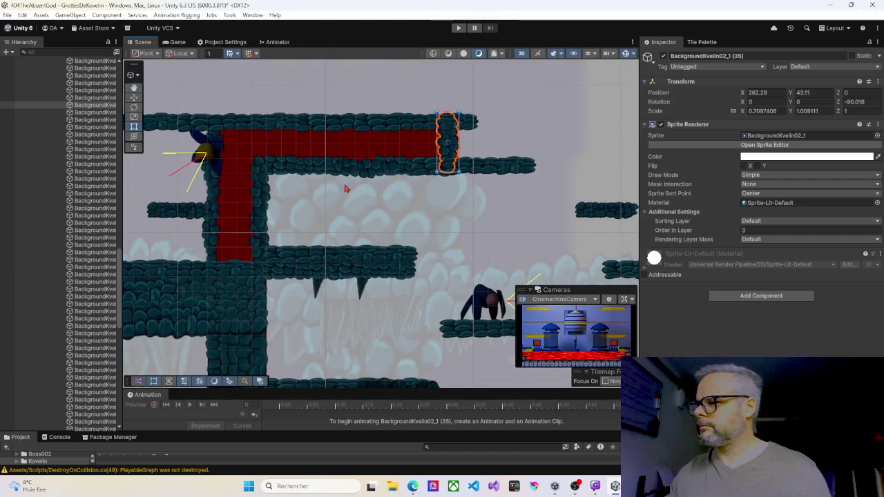
pyautogui.click(213, 183)
pyautogui.keyDown('shift'); pyautogui.click(214, 231); pyautogui.keyUp('shift')
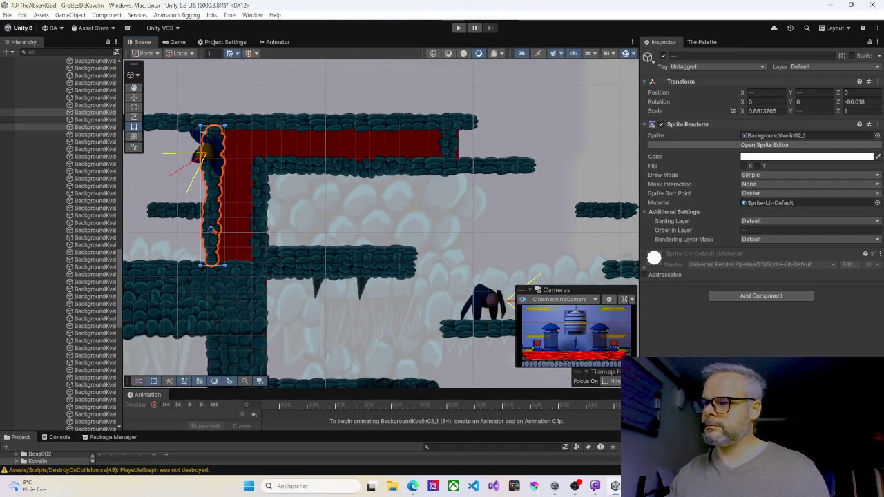
pyautogui.keyDown('shift'); pyautogui.click(213, 188); pyautogui.keyUp('shift')
pyautogui.moveTo(211, 188); pyautogui.dragTo(575, 188)
pyautogui.moveTo(298, 175)
pyautogui.mouseDown()
pyautogui.moveTo(428, 170)
pyautogui.moveTo(477, 154)
pyautogui.mouseUp()
pyautogui.click(452, 116)
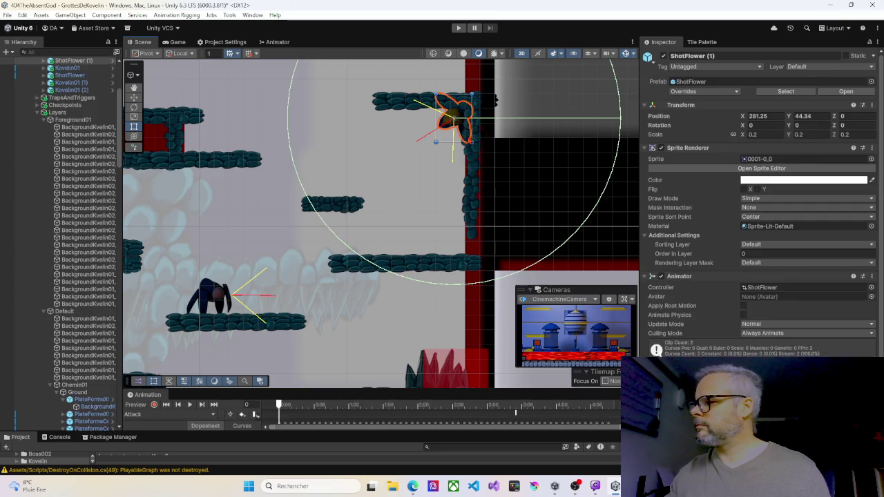
# Step: Select wall sprites (36) and (37) beside the right red wall and drag them down over its edge
pyautogui.click(743, 254)
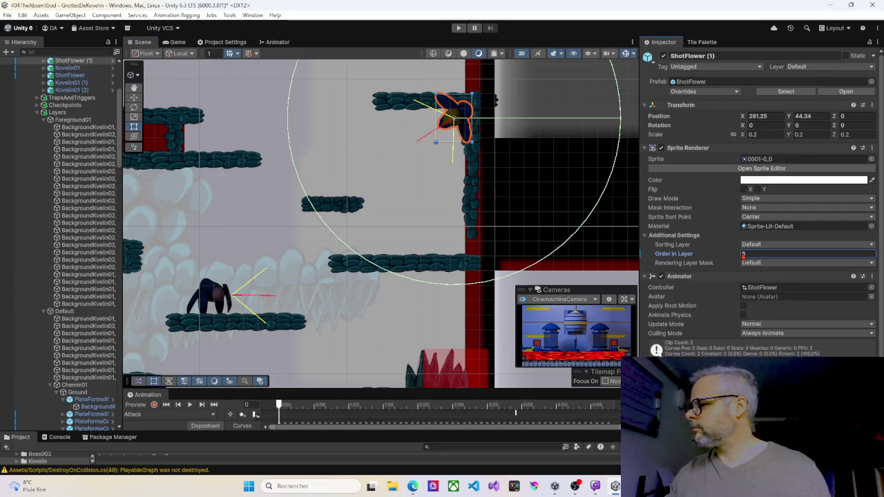
pyautogui.write('10')
pyautogui.moveTo(536, 171); pyautogui.dragTo(514, 263)
pyautogui.click(461, 271)
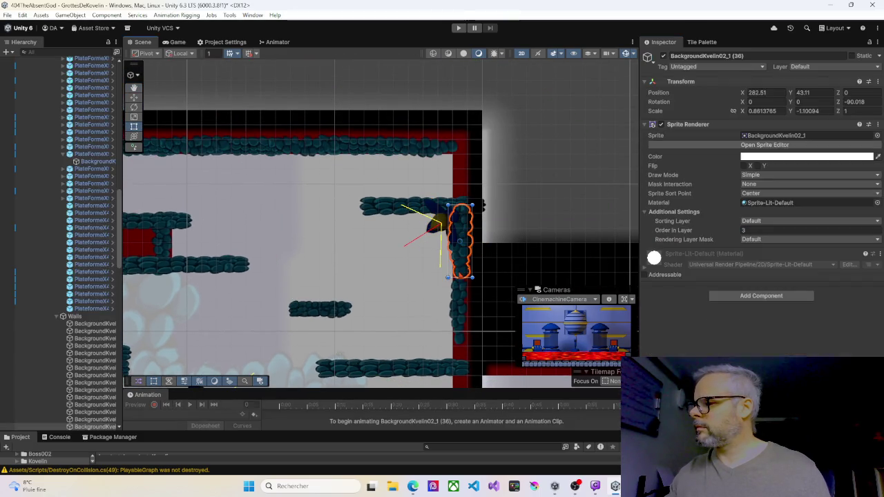
pyautogui.keyDown('shift'); pyautogui.click(465, 173); pyautogui.keyUp('shift')
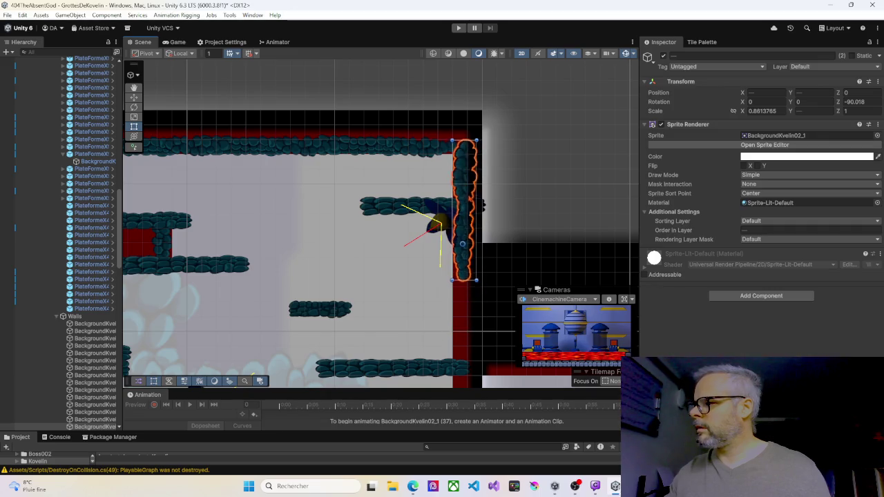
pyautogui.moveTo(470, 197); pyautogui.dragTo(467, 198)
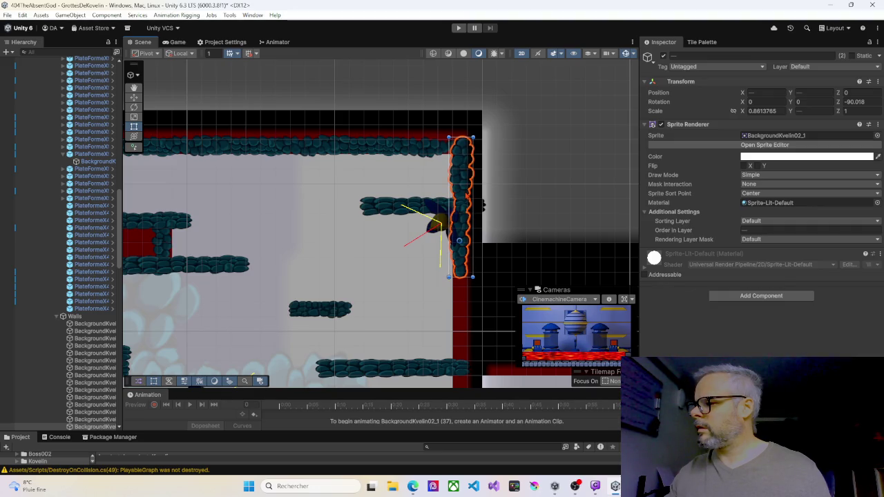
pyautogui.scroll(-3, 480, 251)
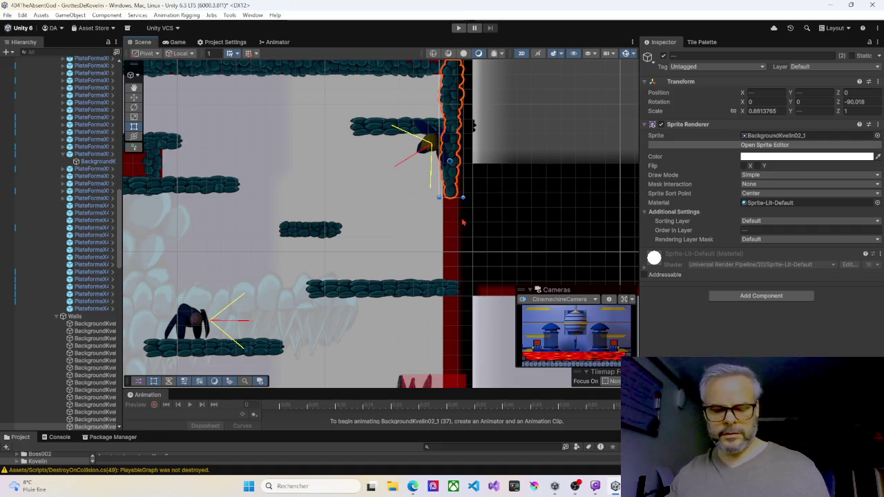
pyautogui.moveTo(451, 93)
pyautogui.mouseDown()
pyautogui.moveTo(448, 242)
pyautogui.moveTo(450, 211)
pyautogui.mouseUp()
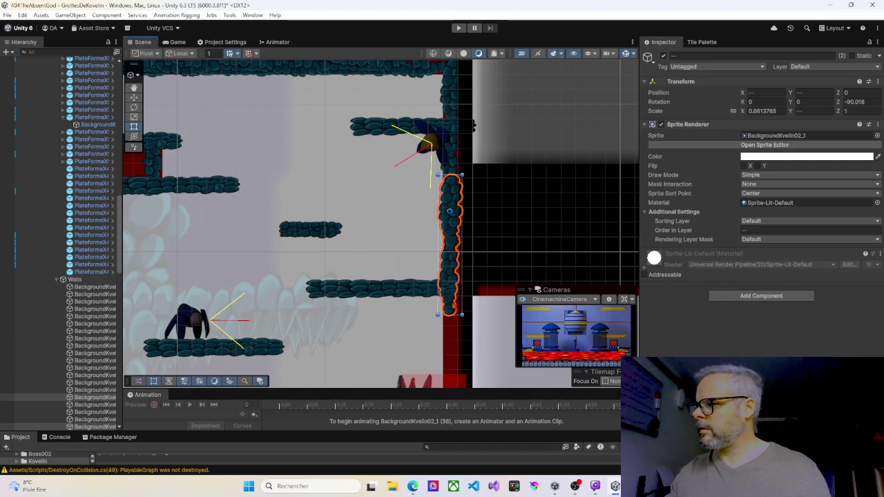
# Step: Select the overlapping lower wall piece, then select the wall sprite on the upper red block
pyautogui.moveTo(453, 304)
pyautogui.mouseDown()
pyautogui.moveTo(484, 158)
pyautogui.moveTo(458, 181)
pyautogui.moveTo(460, 251)
pyautogui.mouseUp()
pyautogui.click(457, 137)
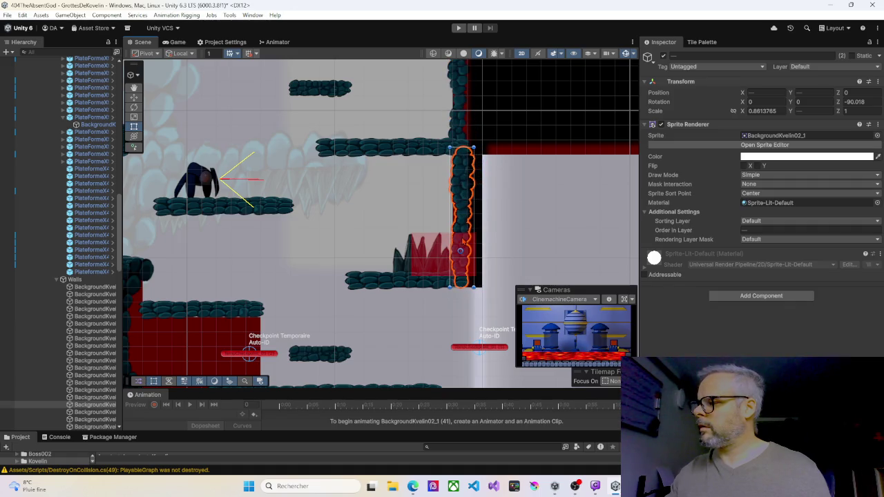
pyautogui.moveTo(403, 240)
pyautogui.mouseDown()
pyautogui.moveTo(518, 174)
pyautogui.moveTo(553, 166)
pyautogui.moveTo(561, 134)
pyautogui.moveTo(530, 115)
pyautogui.moveTo(449, 105)
pyautogui.moveTo(497, 103)
pyautogui.moveTo(476, 96)
pyautogui.mouseUp()
pyautogui.moveTo(353, 167); pyautogui.dragTo(460, 197)
pyautogui.moveTo(274, 118); pyautogui.dragTo(242, 164)
pyautogui.click(245, 135)
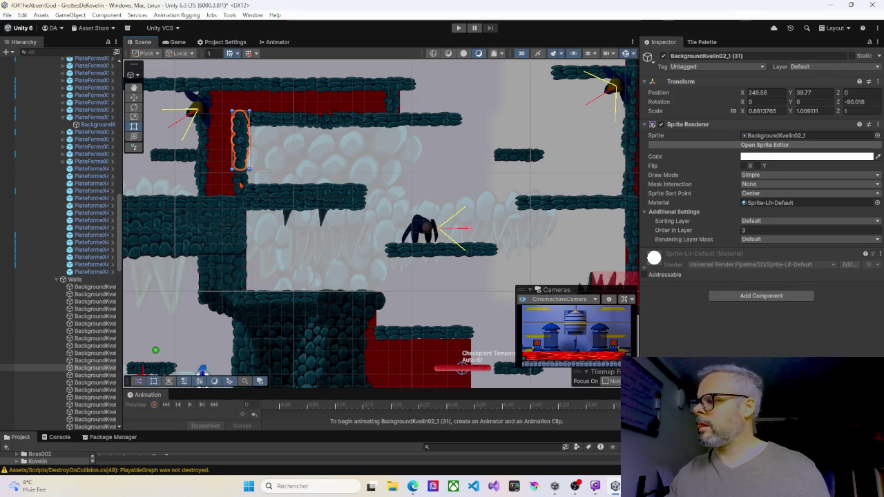
pyautogui.moveTo(488, 163)
pyautogui.mouseDown()
pyautogui.moveTo(394, 147)
pyautogui.moveTo(389, 190)
pyautogui.mouseUp()
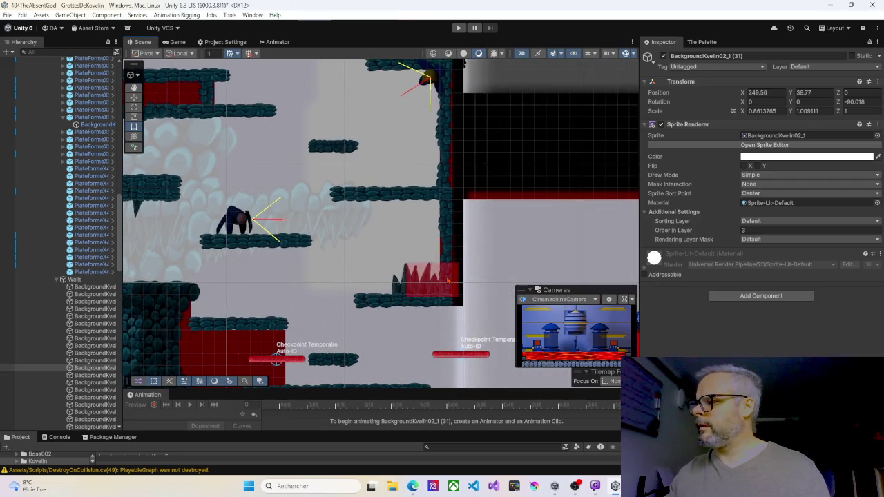
pyautogui.click(447, 280)
pyautogui.click(450, 256)
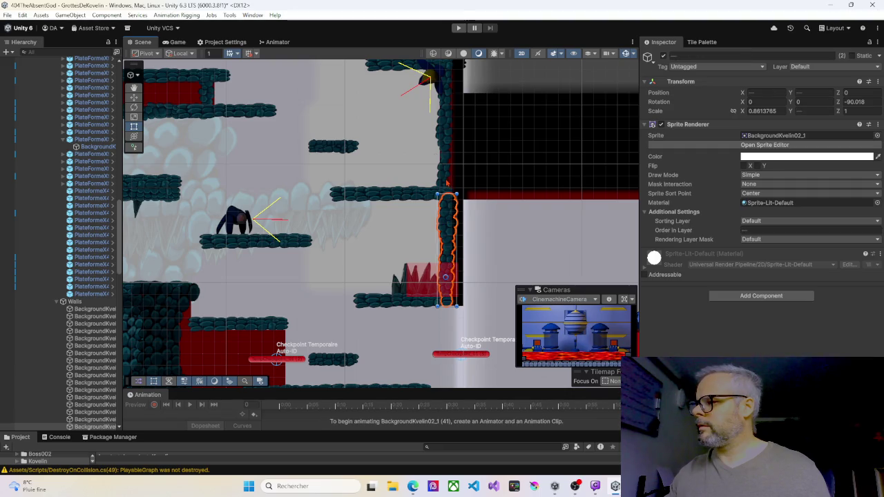
pyautogui.click(449, 141)
pyautogui.moveTo(455, 136); pyautogui.dragTo(451, 228)
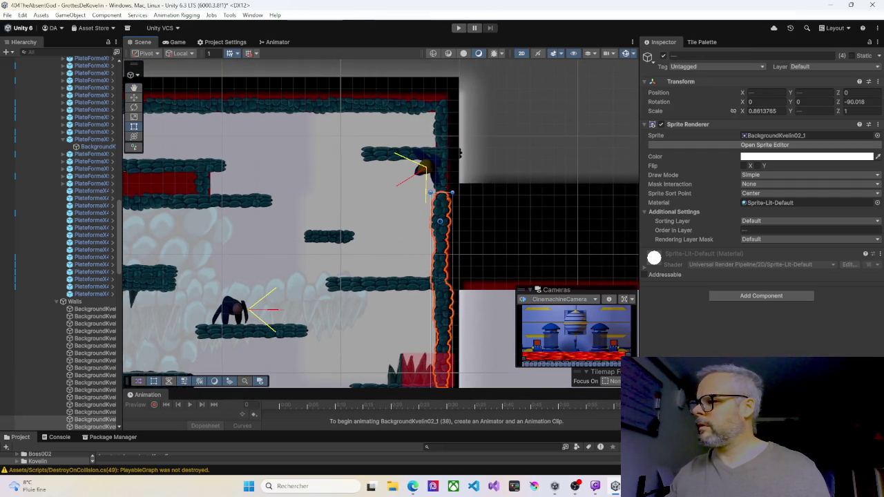
pyautogui.click(447, 181)
pyautogui.click(443, 134)
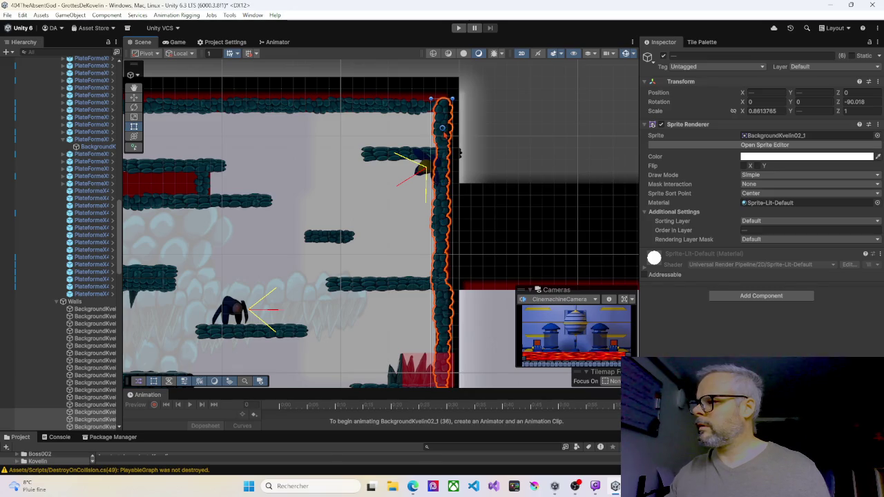
pyautogui.scroll(4, 443, 133)
pyautogui.scroll(3, 442, 131)
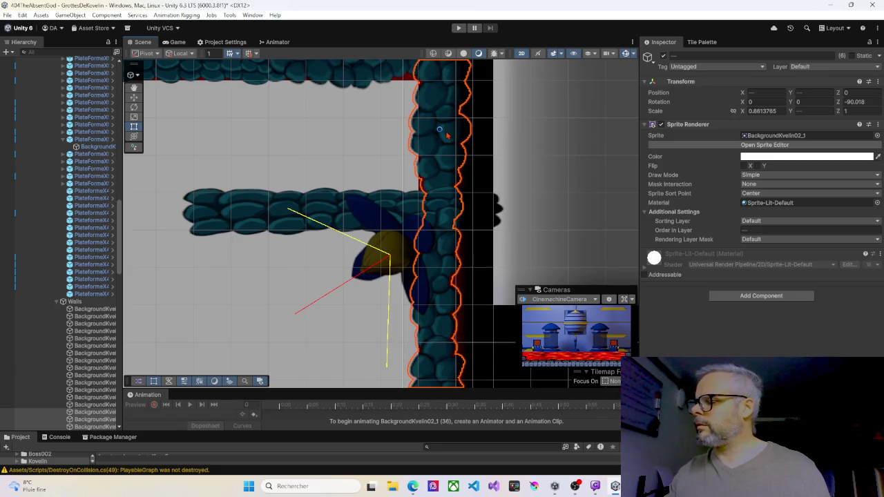
pyautogui.scroll(-6, 351, 225)
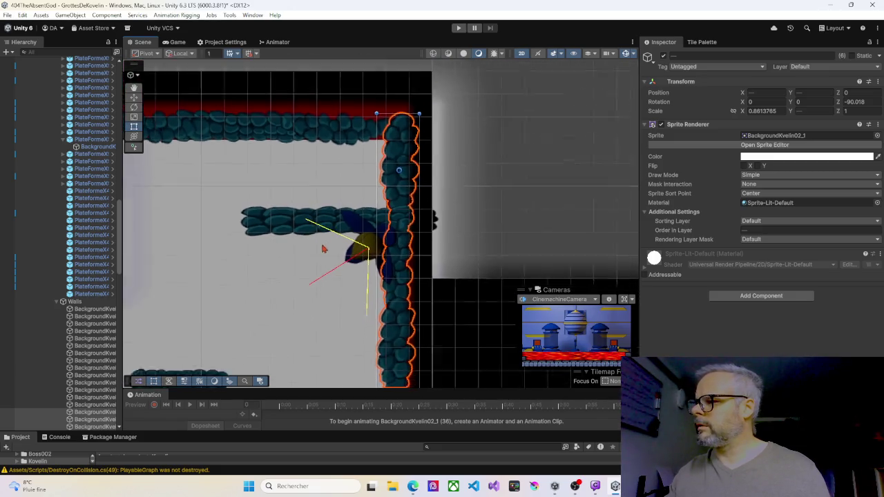
pyautogui.moveTo(443, 179)
pyautogui.mouseDown()
pyautogui.moveTo(468, 172)
pyautogui.moveTo(574, 182)
pyautogui.mouseUp()
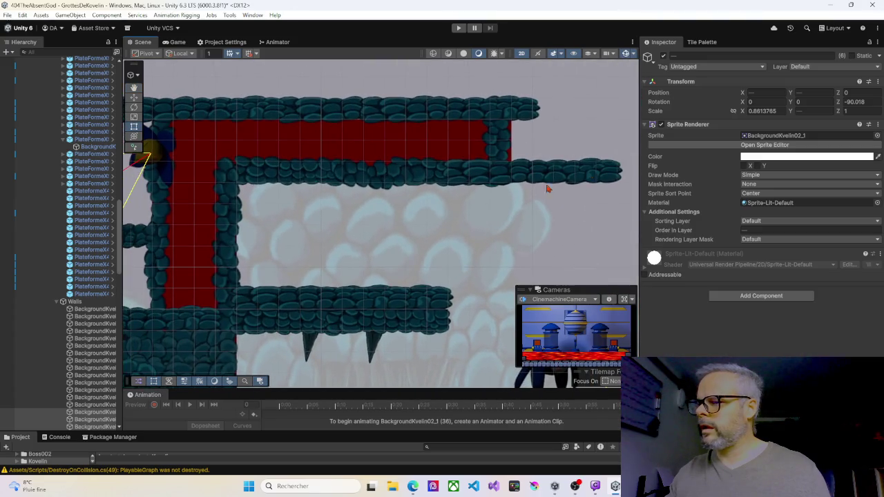
pyautogui.moveTo(257, 242); pyautogui.dragTo(272, 191)
pyautogui.click(229, 187)
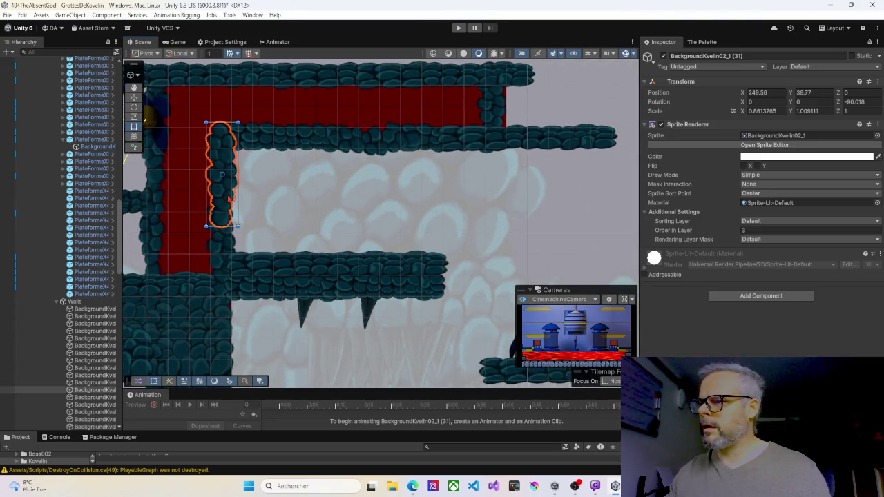
pyautogui.moveTo(312, 228)
pyautogui.mouseDown()
pyautogui.moveTo(316, 177)
pyautogui.moveTo(377, 216)
pyautogui.moveTo(346, 188)
pyautogui.mouseUp()
pyautogui.click(285, 195)
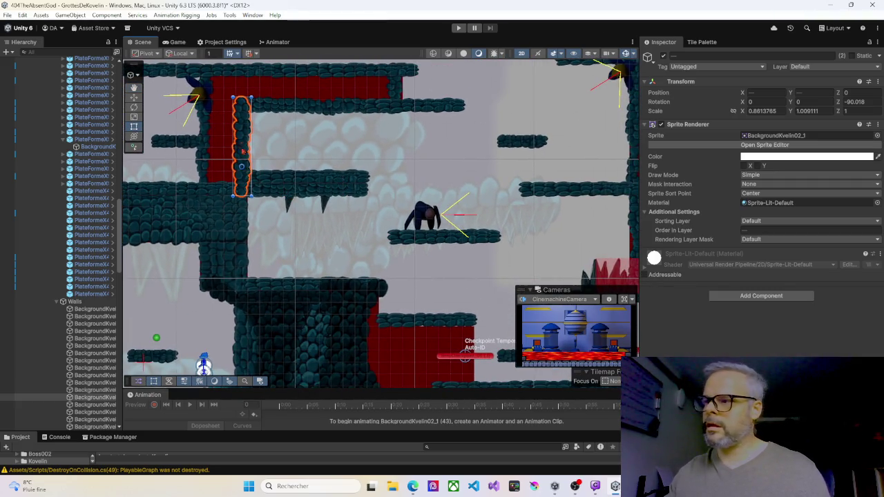
# Step: Move the rock pillar down along the edge of the lower red block
pyautogui.moveTo(290, 221); pyautogui.dragTo(374, 354)
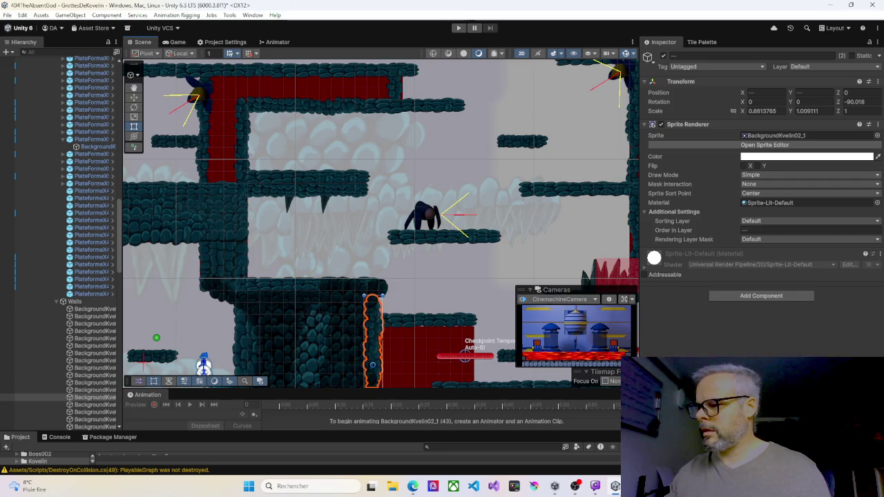
pyautogui.moveTo(416, 295); pyautogui.dragTo(368, 159)
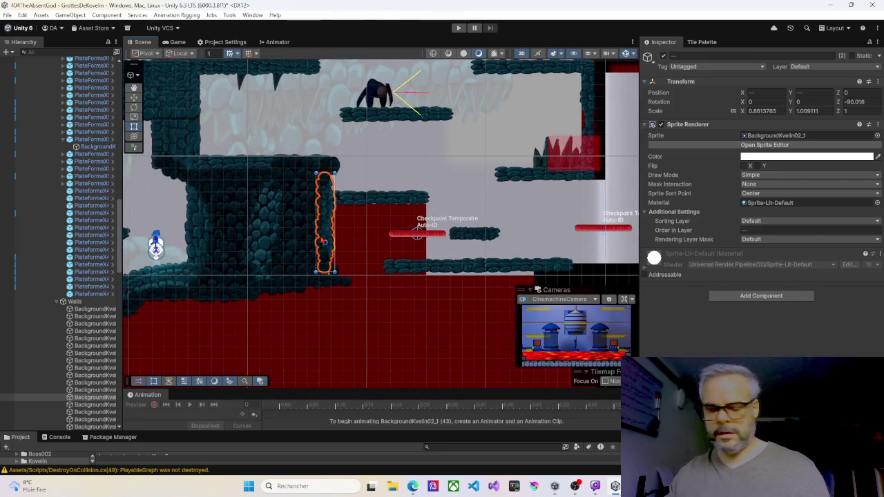
pyautogui.moveTo(326, 228)
pyautogui.mouseDown()
pyautogui.moveTo(408, 282)
pyautogui.moveTo(418, 254)
pyautogui.mouseUp()
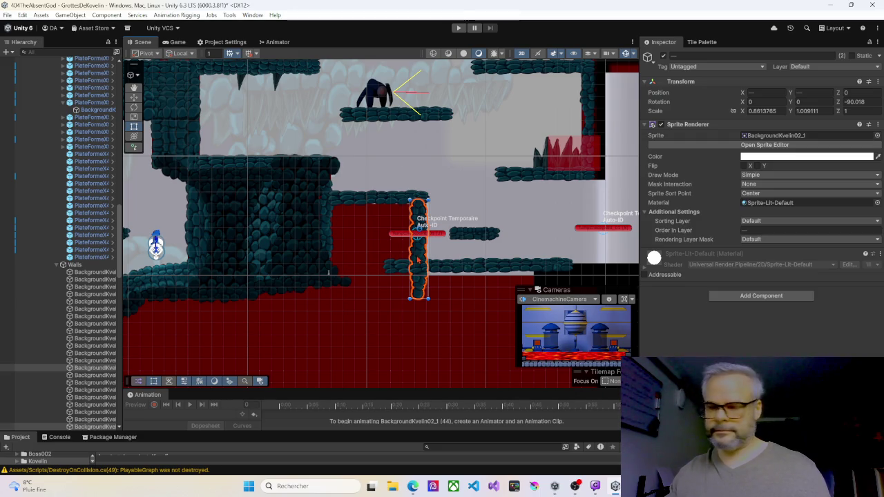
# Step: Duplicate the pillar, rotate the copy horizontal, and fit it over the red block's top edge
pyautogui.hotkey('ctrl', 'd')
pyautogui.moveTo(418, 259); pyautogui.dragTo(371, 257)
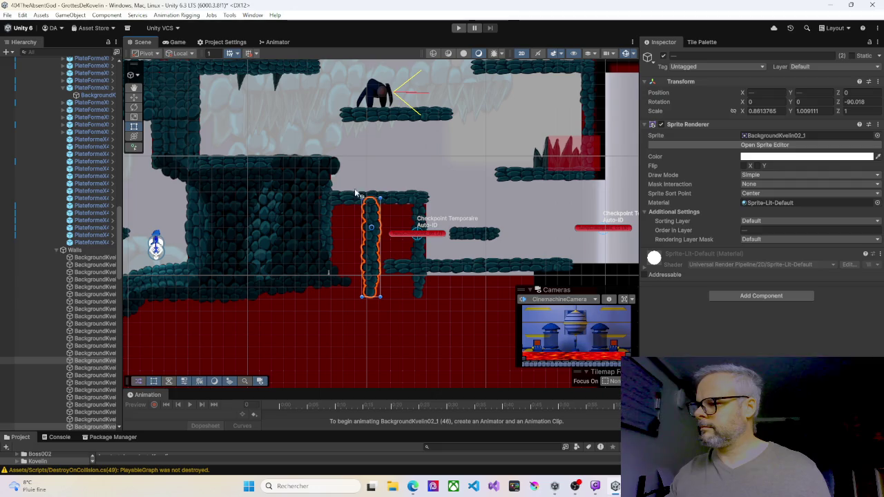
pyautogui.moveTo(359, 196)
pyautogui.mouseDown()
pyautogui.moveTo(306, 241)
pyautogui.moveTo(318, 253)
pyautogui.mouseUp()
pyautogui.moveTo(396, 229); pyautogui.dragTo(380, 207)
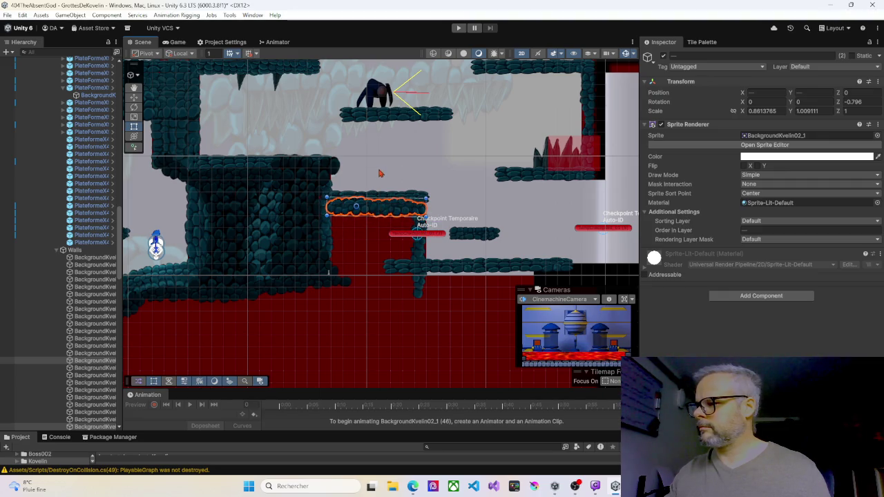
pyautogui.click(381, 174)
# Step: Look over the upper part of the level and enter Play mode to test it
pyautogui.scroll(-5, 397, 183)
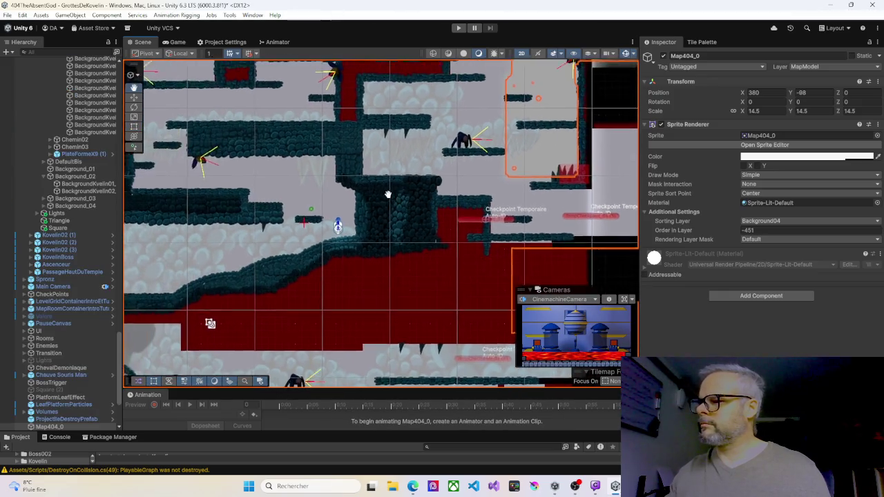
pyautogui.scroll(5, 590, 222)
pyautogui.moveTo(591, 222)
pyautogui.mouseDown()
pyautogui.moveTo(581, 261)
pyautogui.moveTo(556, 280)
pyautogui.mouseUp()
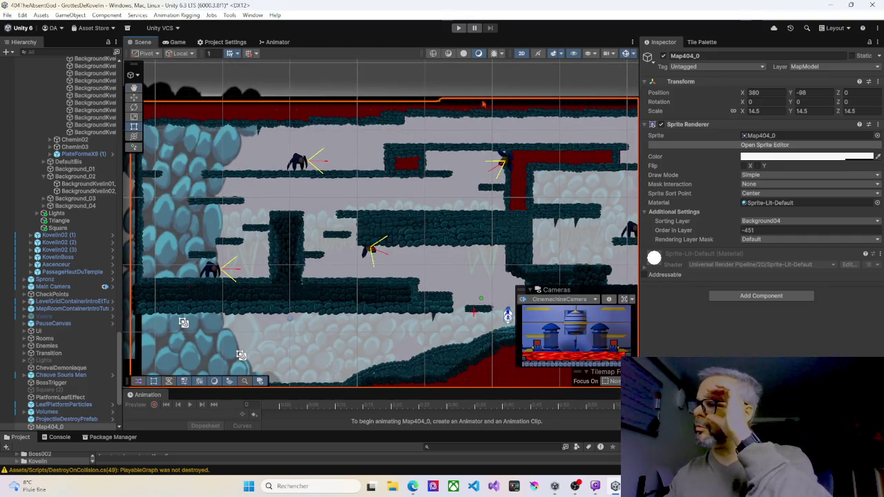
pyautogui.click(459, 28)
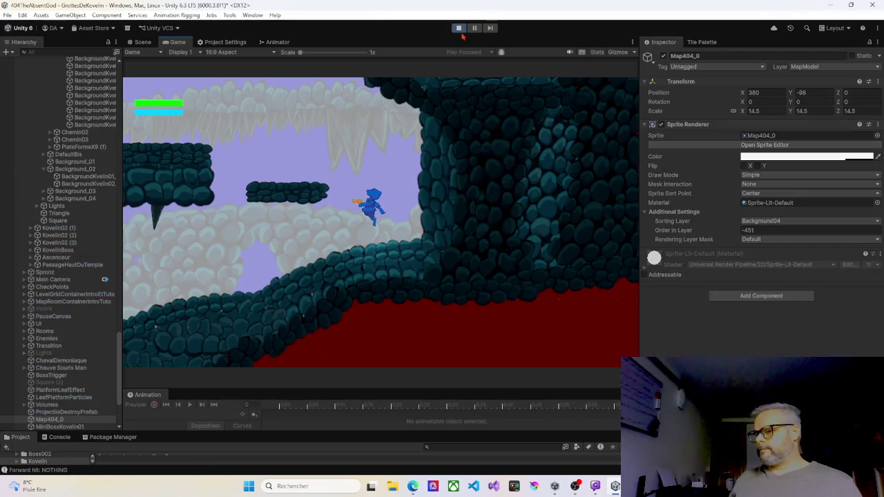
# Step: Run the character right, ride the lift up, and fire fireballs from the upper platform
pyautogui.press('Left')
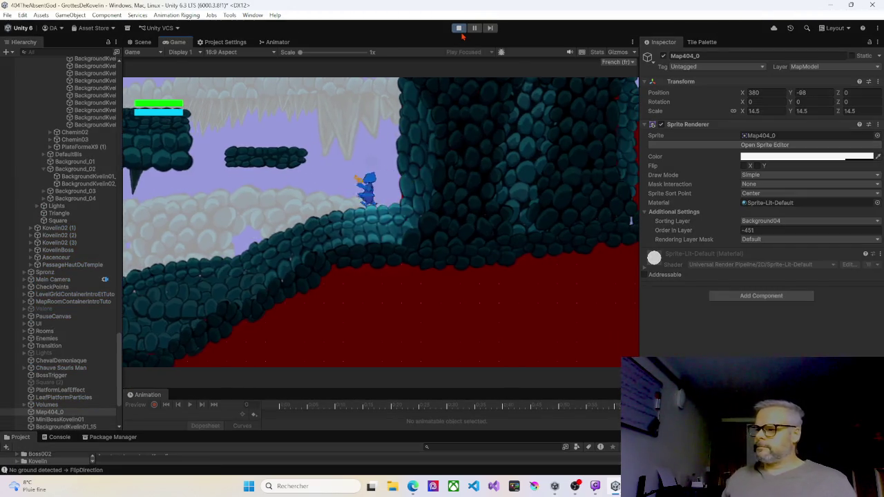
pyautogui.press('Right')
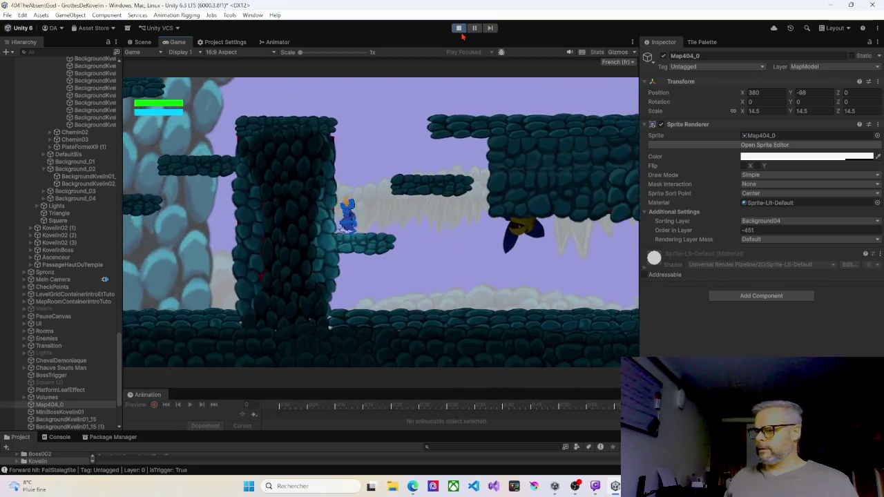
pyautogui.press('space')
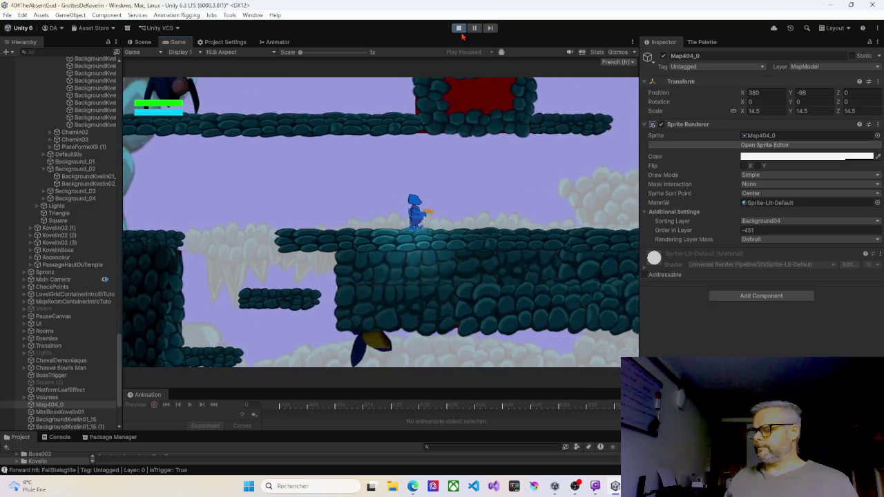
pyautogui.press('space')
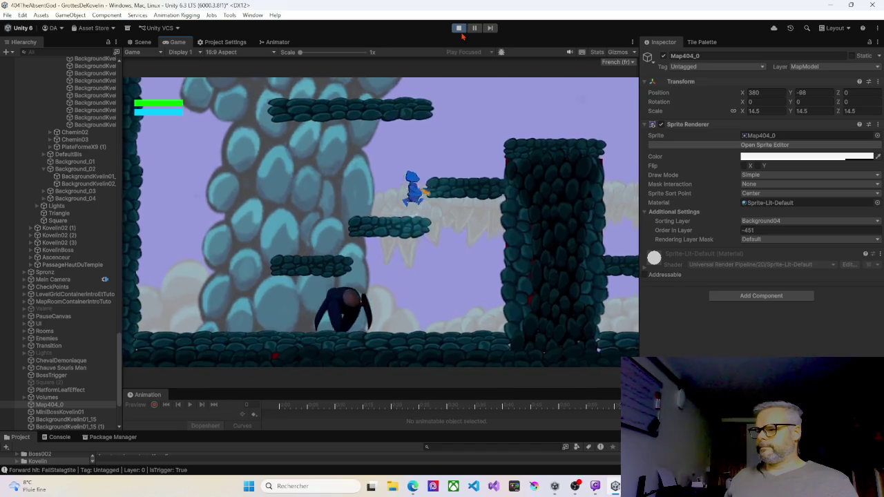
pyautogui.press('space')
pyautogui.press('x')
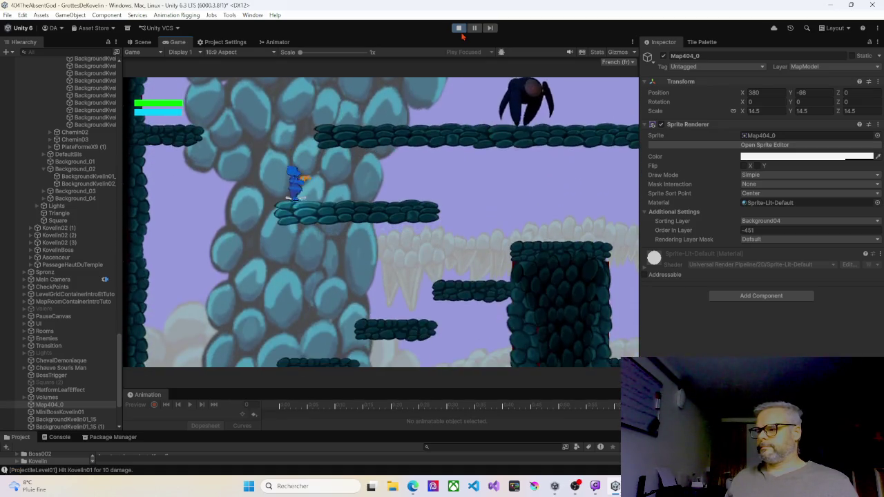
pyautogui.press('Right')
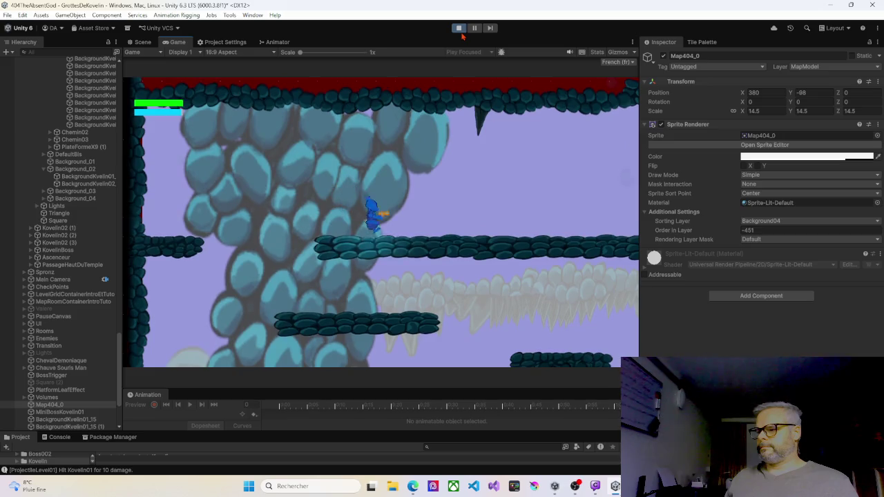
pyautogui.press('x')
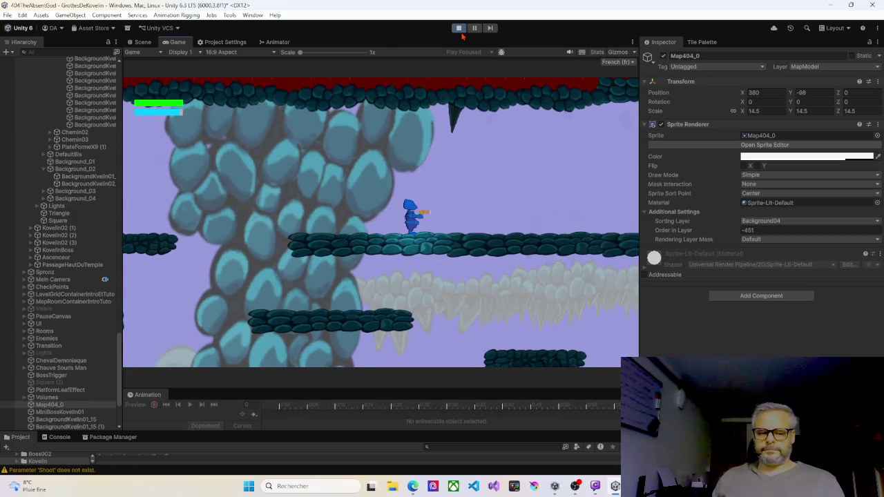
pyautogui.press('Right')
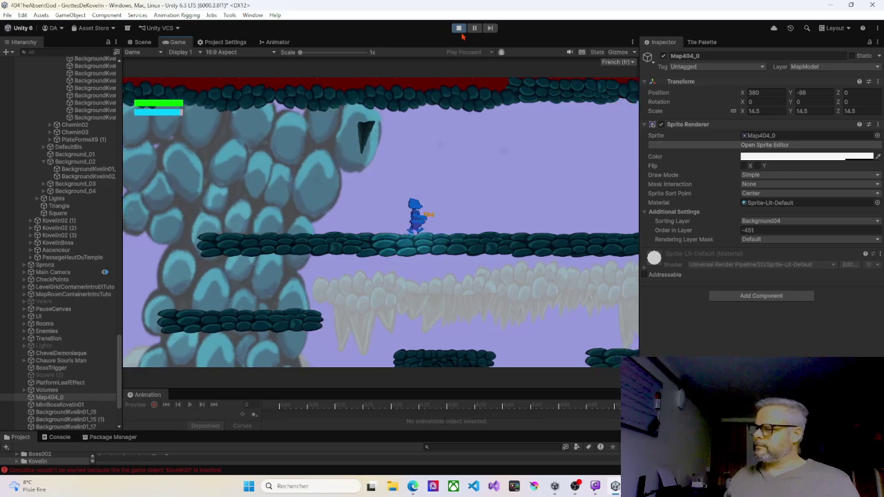
pyautogui.press('space')
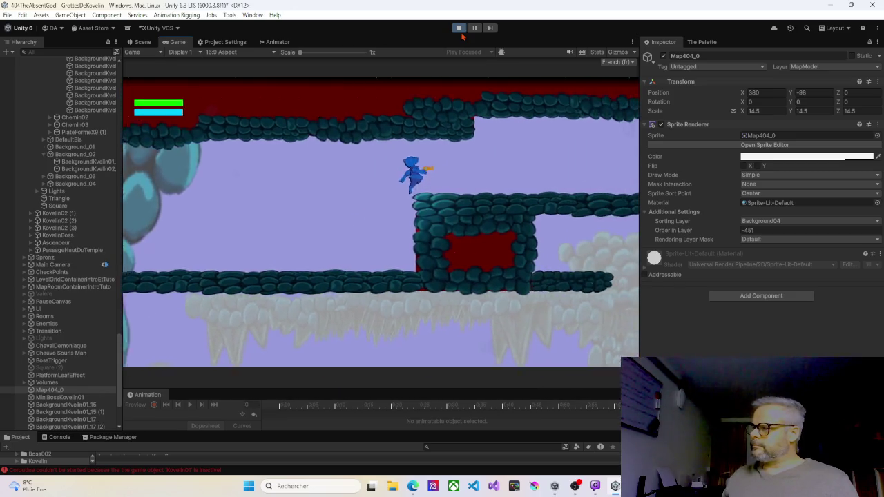
pyautogui.press('Right')
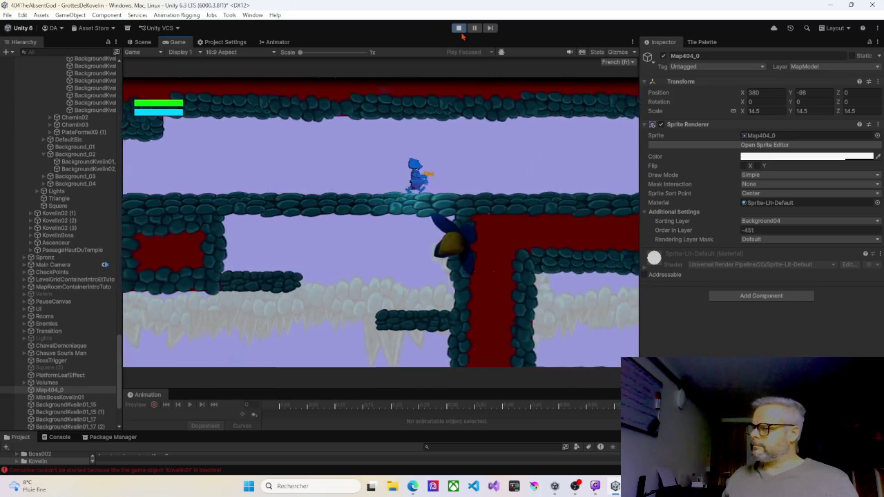
pyautogui.press('Right')
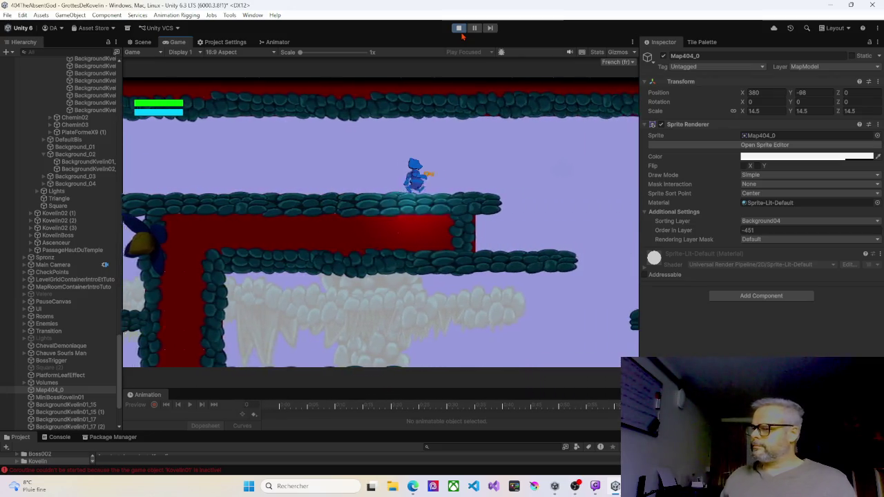
pyautogui.press('Right')
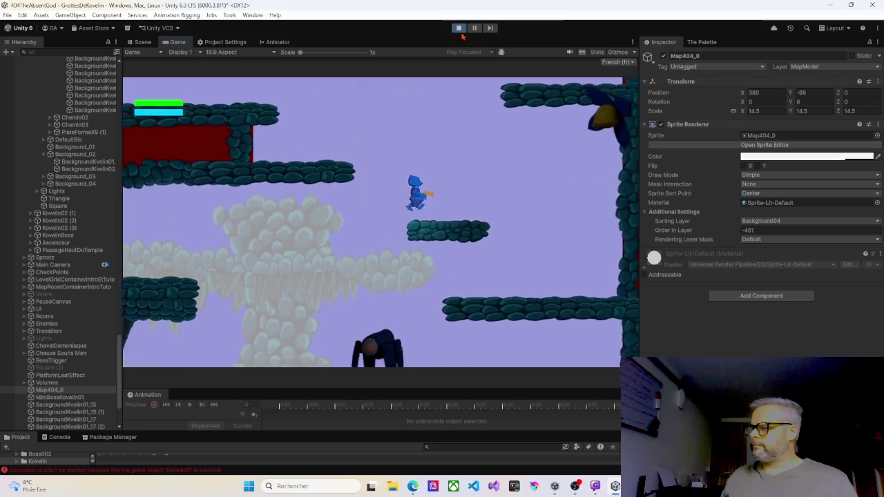
pyautogui.press('space')
pyautogui.press('space')
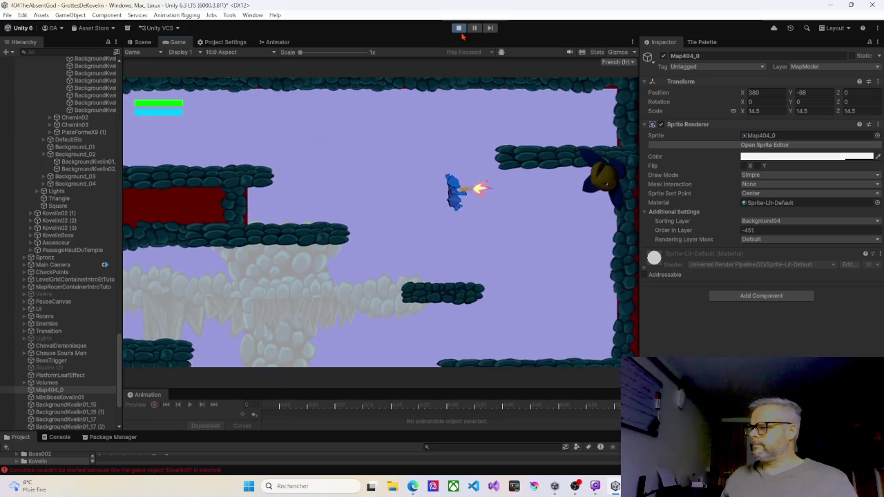
# Step: Fire fireballs left at the enemy, drop to the lower floor, then jump onto the rock ledges
pyautogui.press('Left')
pyautogui.press('f')
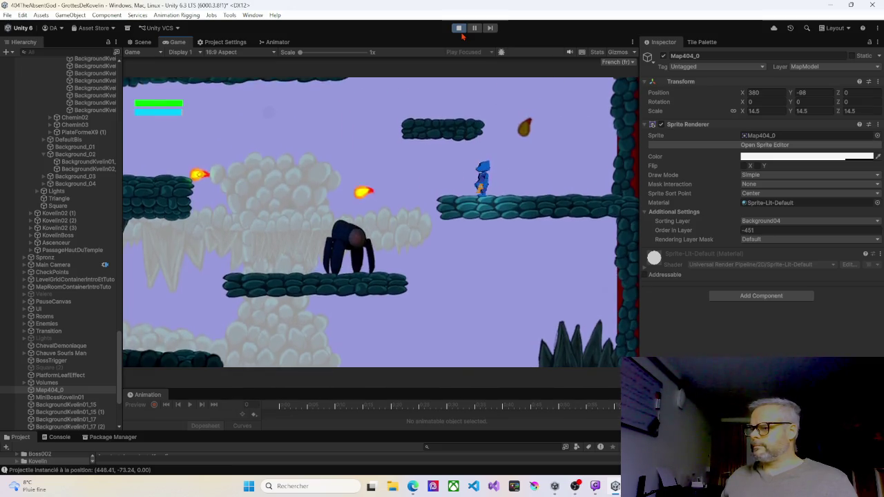
pyautogui.press('f')
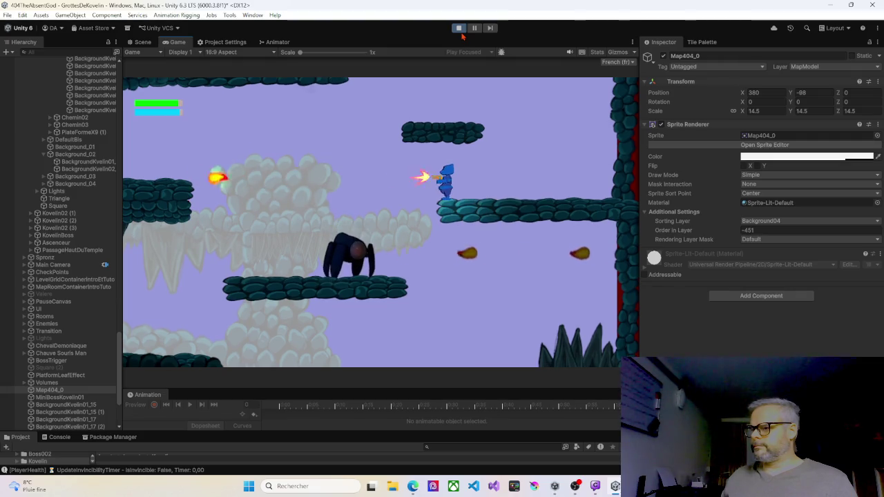
pyautogui.press('f')
pyautogui.press('f')
pyautogui.press('f')
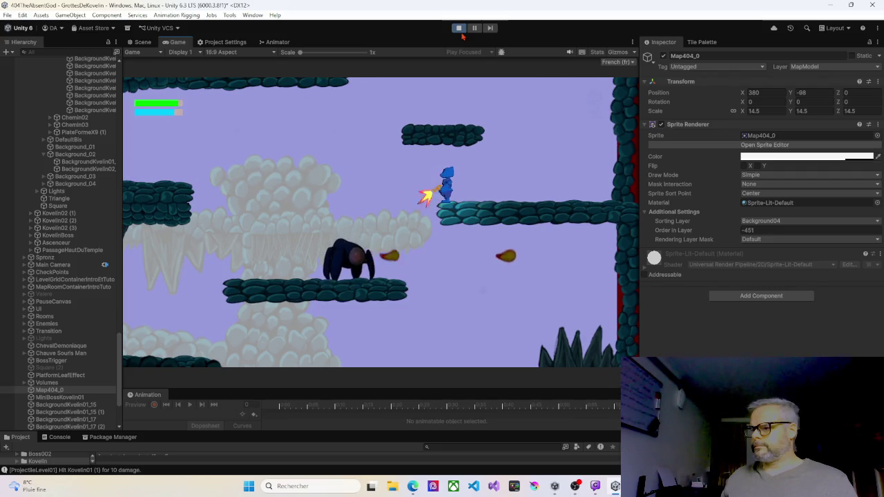
pyautogui.press('Left')
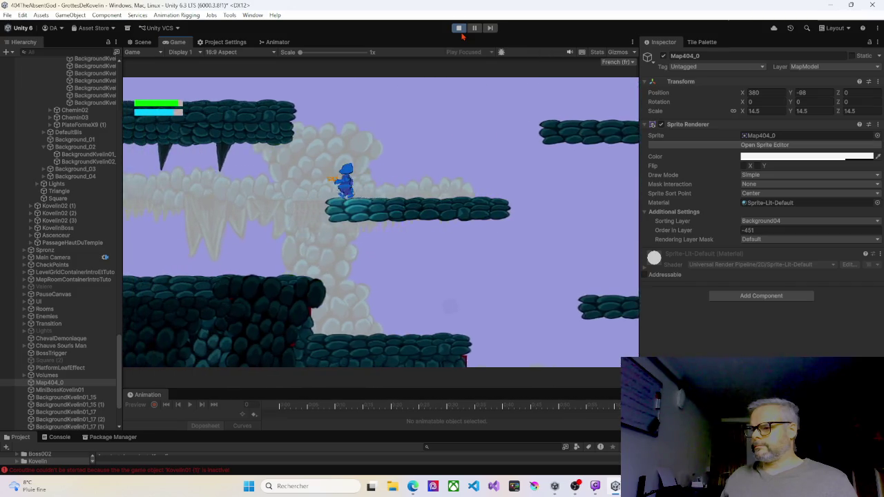
pyautogui.press('Right')
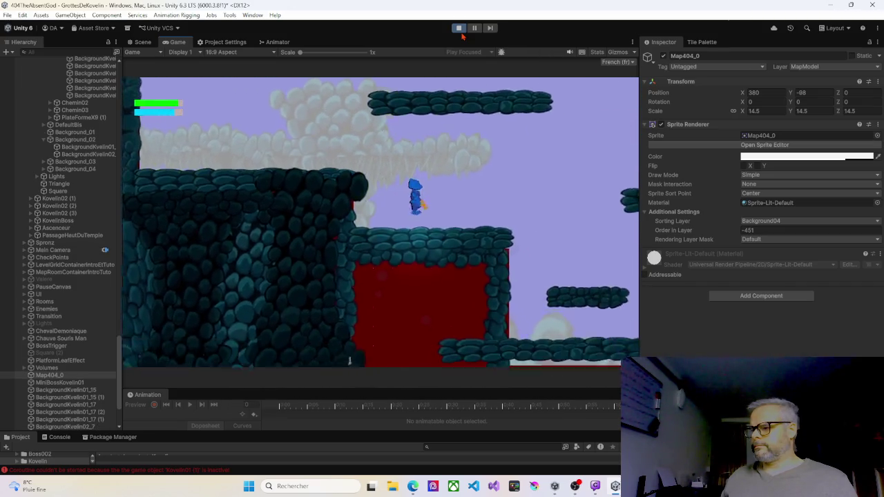
pyautogui.press('Right')
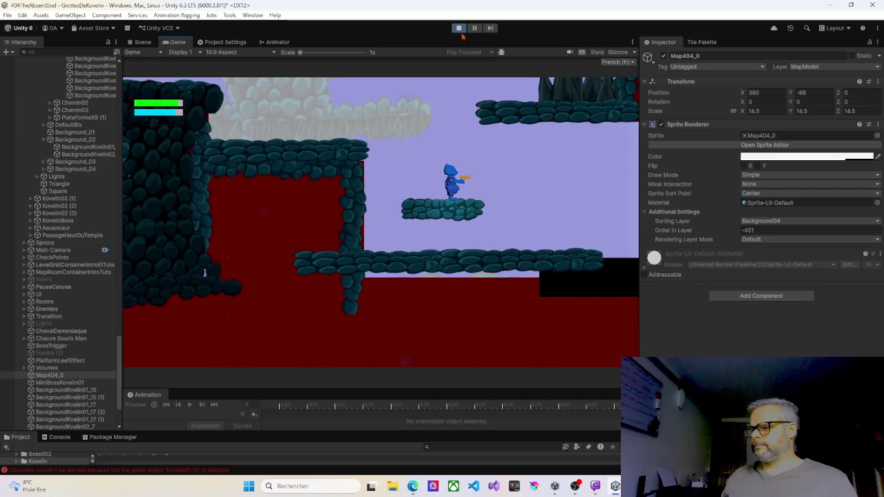
pyautogui.press('Right')
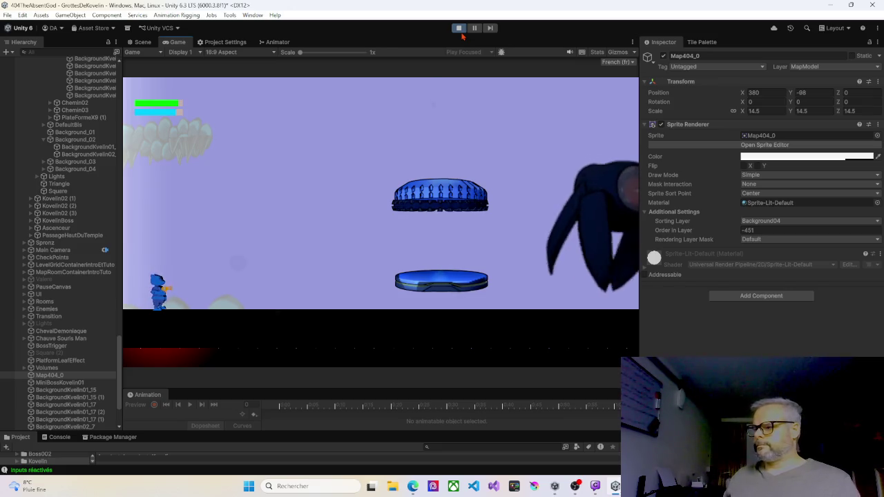
pyautogui.press('Right')
pyautogui.press('Left')
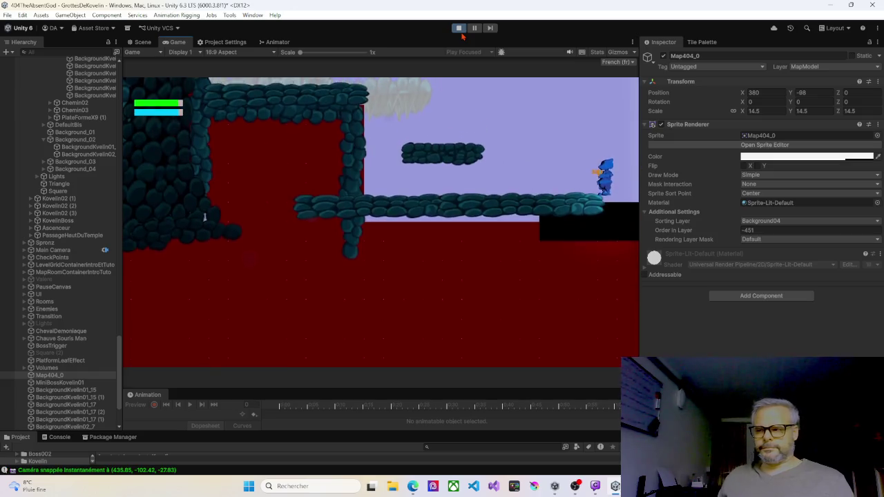
pyautogui.press('Left')
pyautogui.press('space')
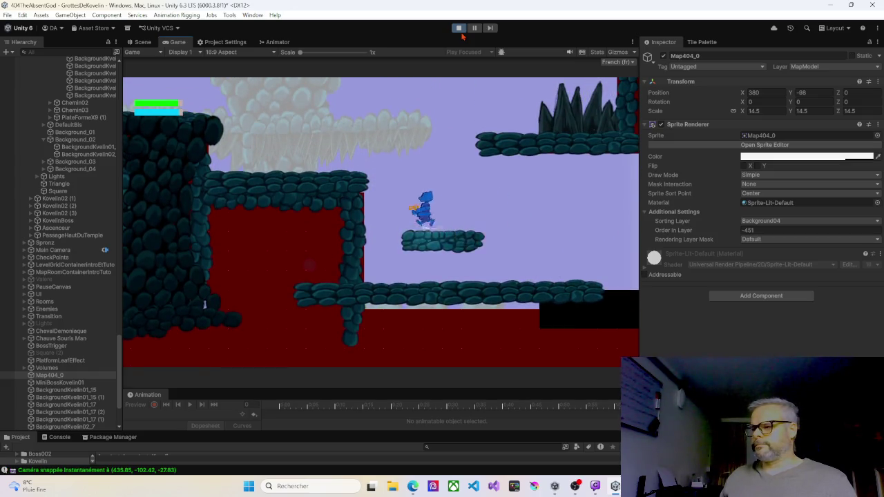
pyautogui.press('space')
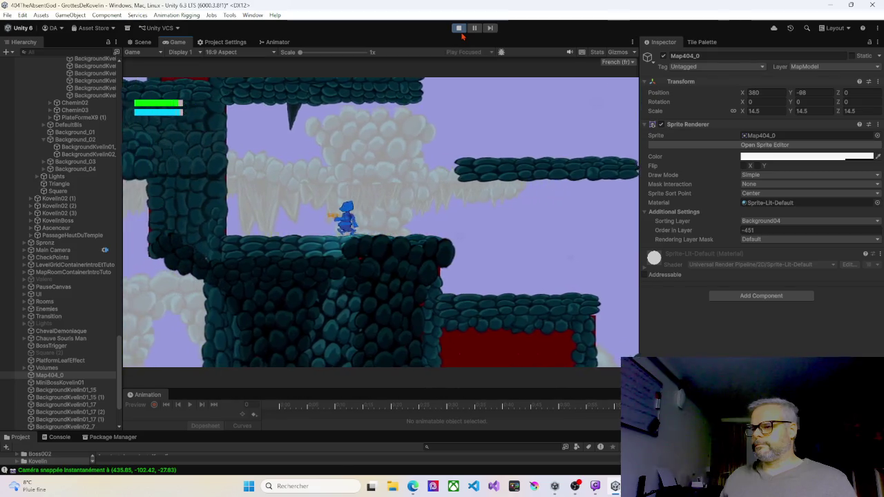
# Step: Climb and jump across the higher rock ledges, then run left along them
pyautogui.press('Right')
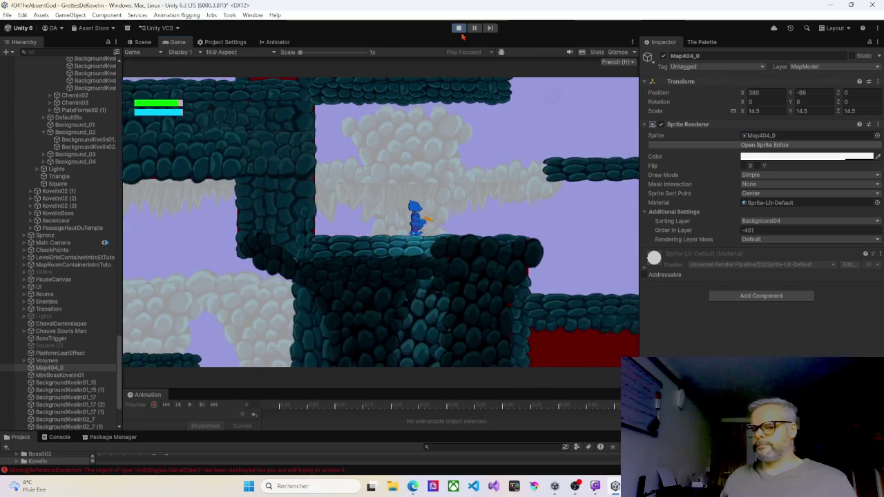
pyautogui.press('space')
pyautogui.press('Left')
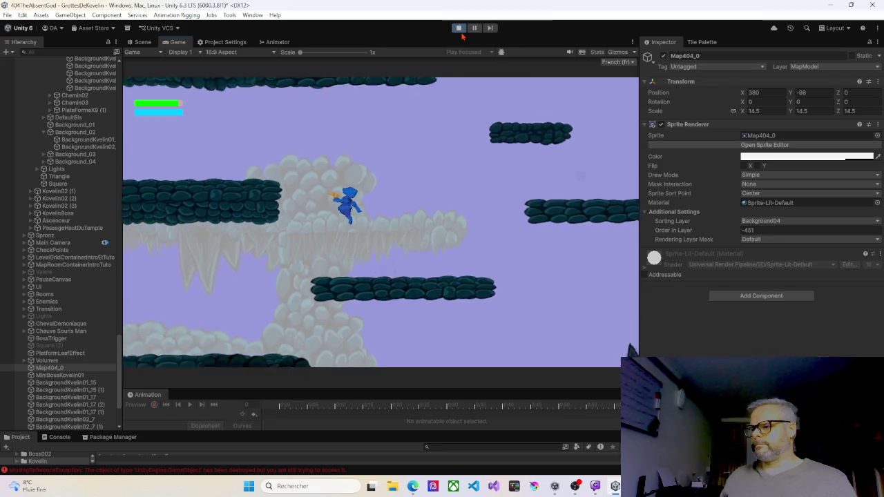
pyautogui.press('space')
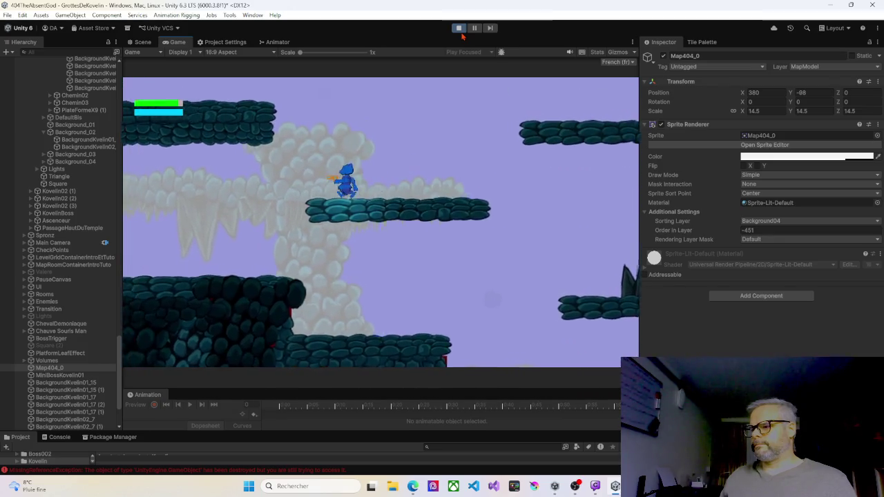
pyautogui.press('Right')
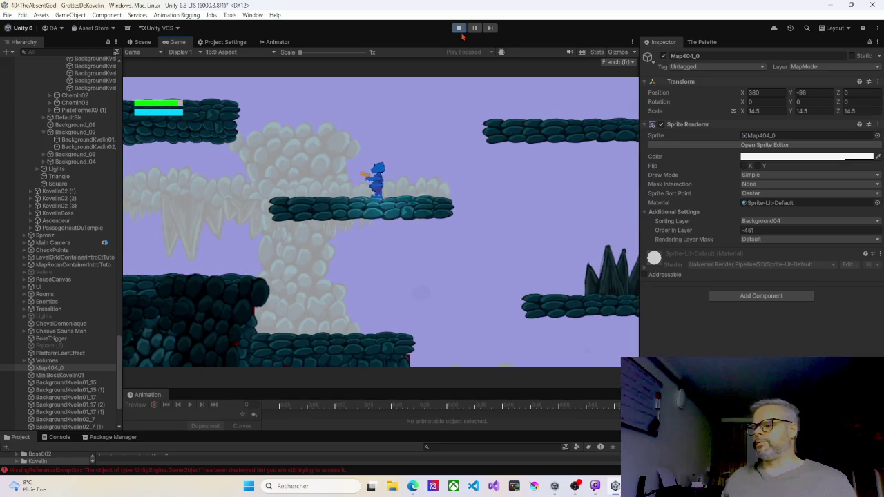
pyautogui.press('Left')
pyautogui.press('Right')
pyautogui.press('space')
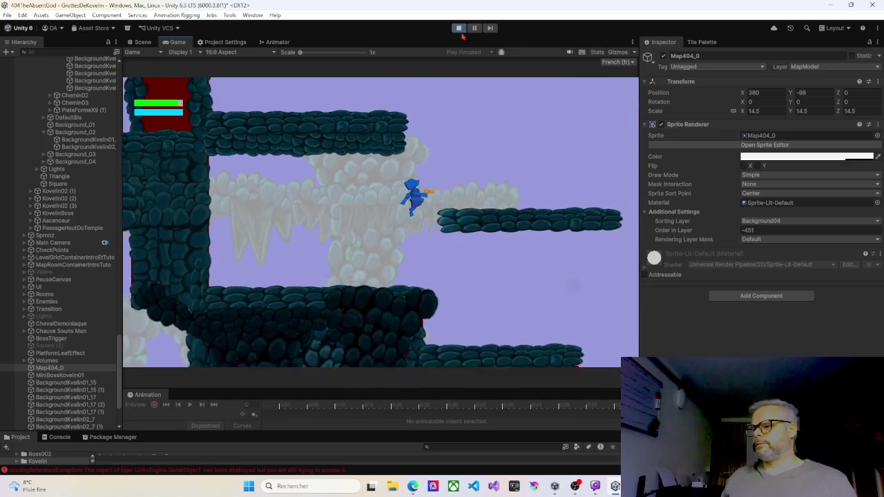
pyautogui.press('Right')
pyautogui.press('space')
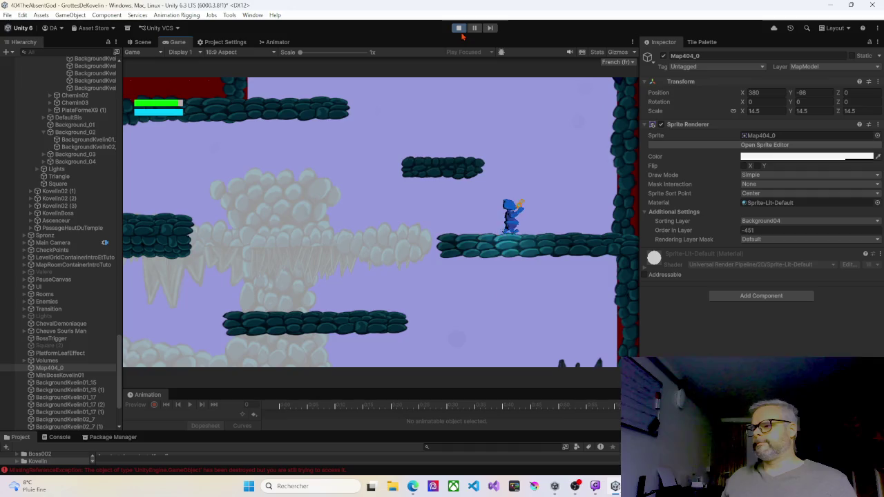
pyautogui.press('space')
pyautogui.press('Left')
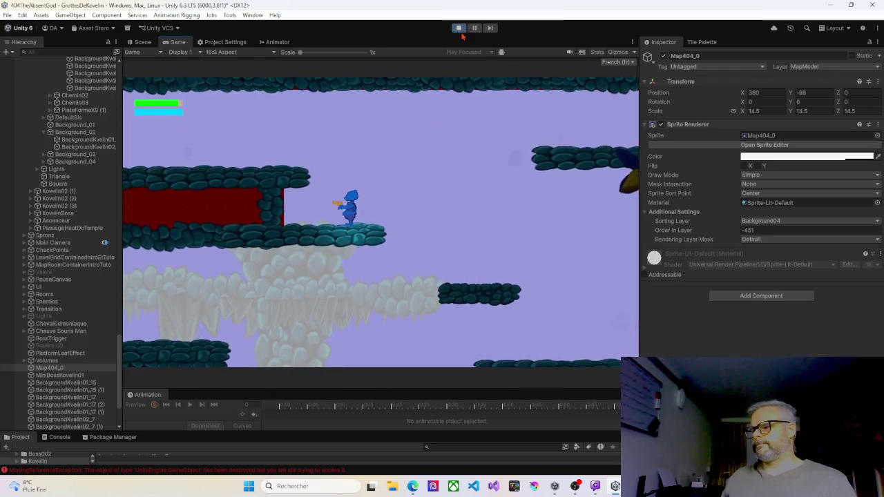
pyautogui.press('Left')
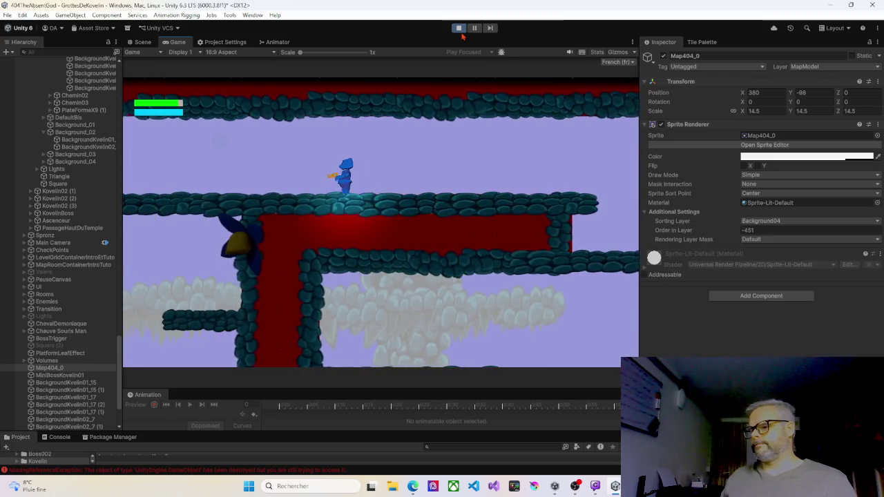
pyautogui.press('Left')
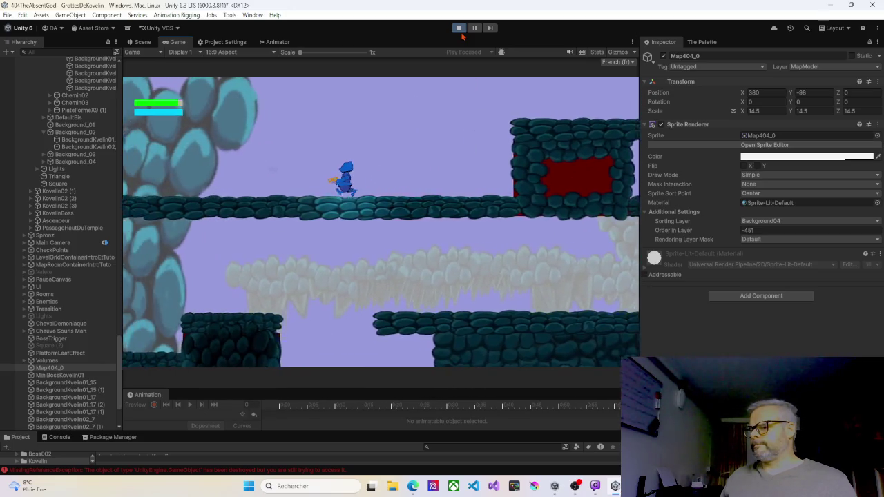
pyautogui.press('Left')
pyautogui.press('Left')
# Step: Run over the rock bridge and slope to the red-cored block, then stop Play mode
pyautogui.press('Right')
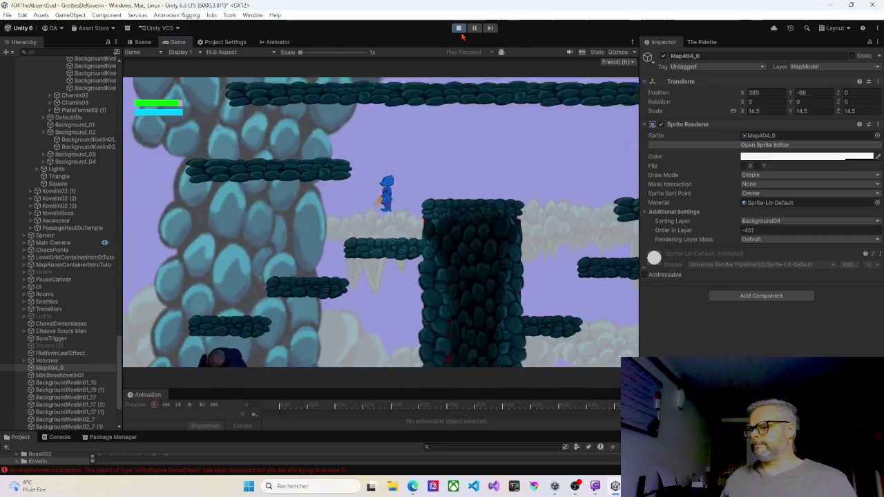
pyautogui.press('Left')
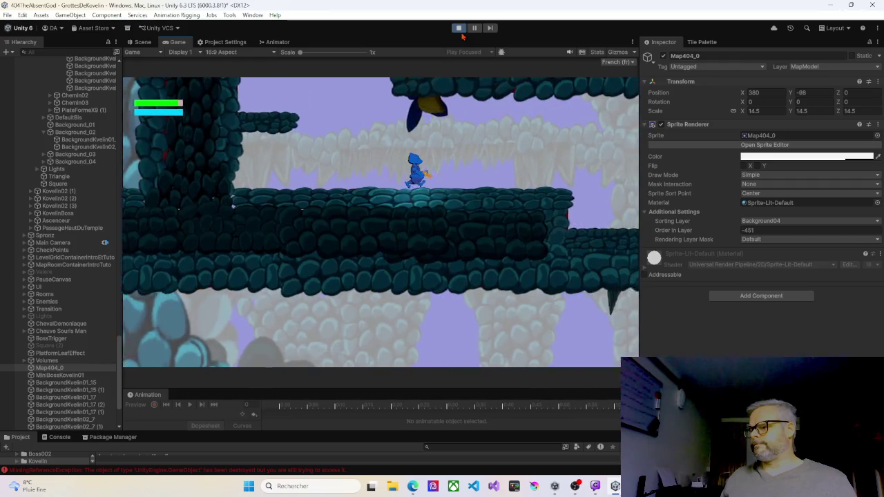
pyautogui.press('Right')
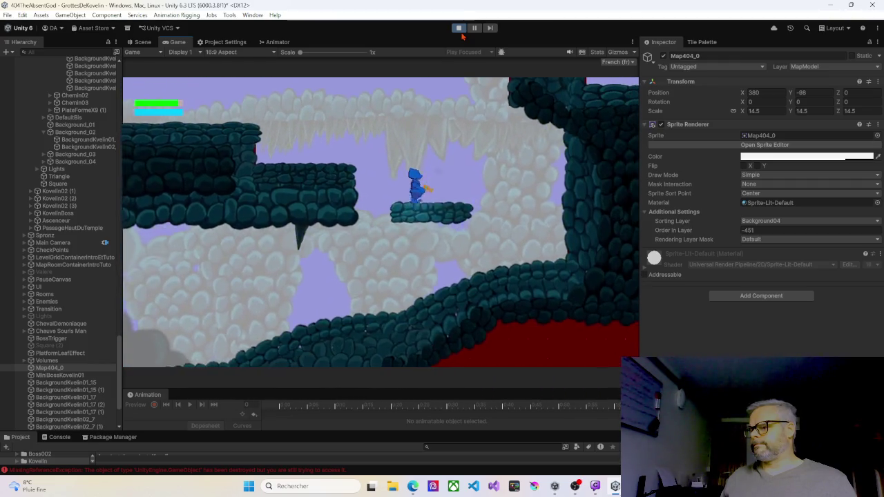
pyautogui.press('Right')
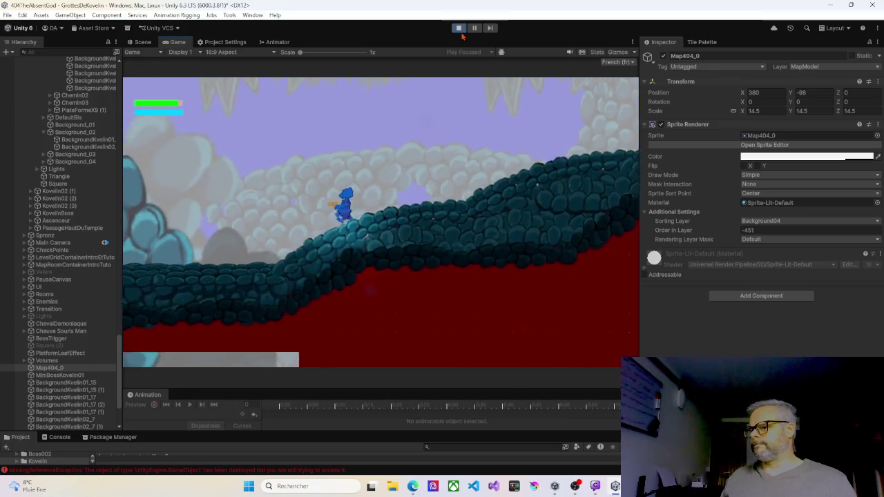
pyautogui.press('Left')
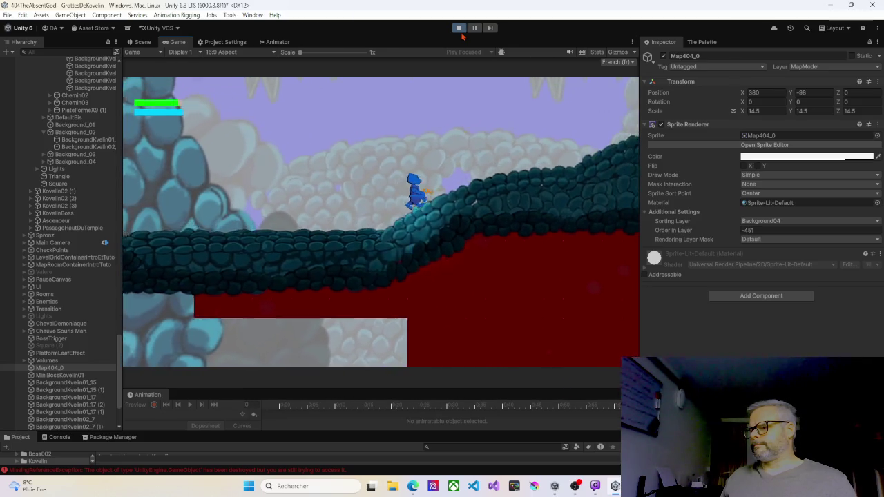
pyautogui.press('Right')
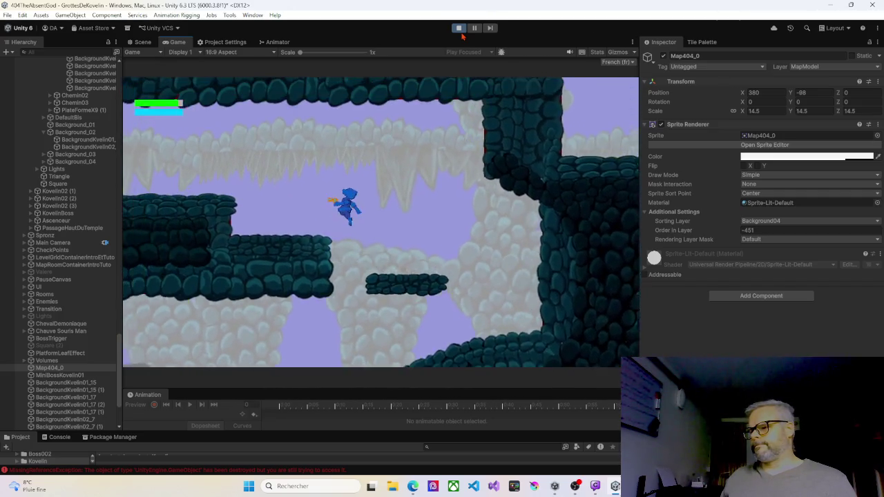
pyautogui.press('Right')
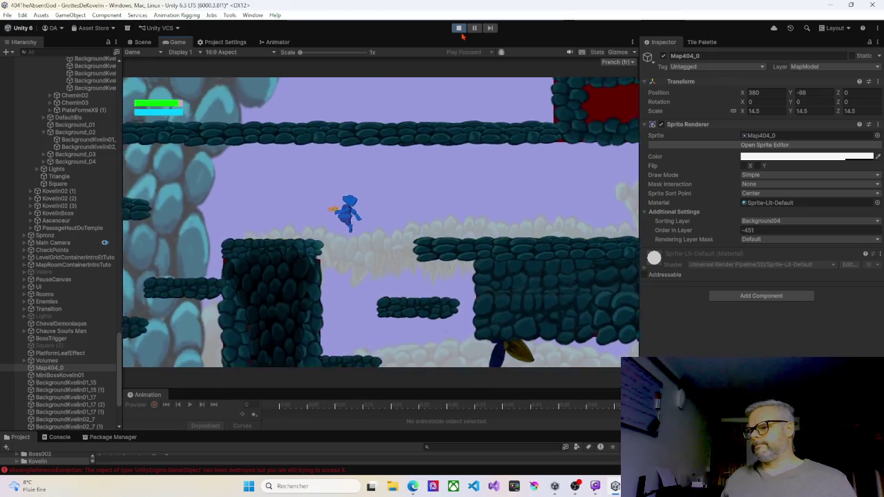
pyautogui.press('Left')
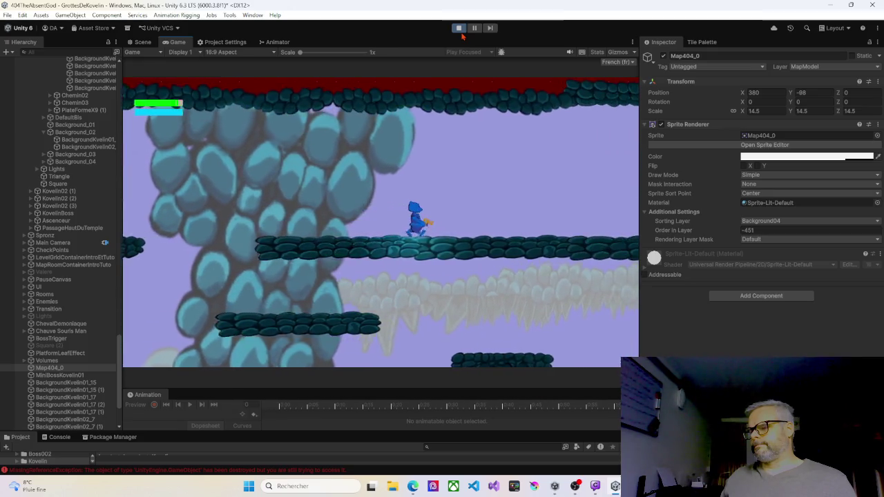
pyautogui.press('Right')
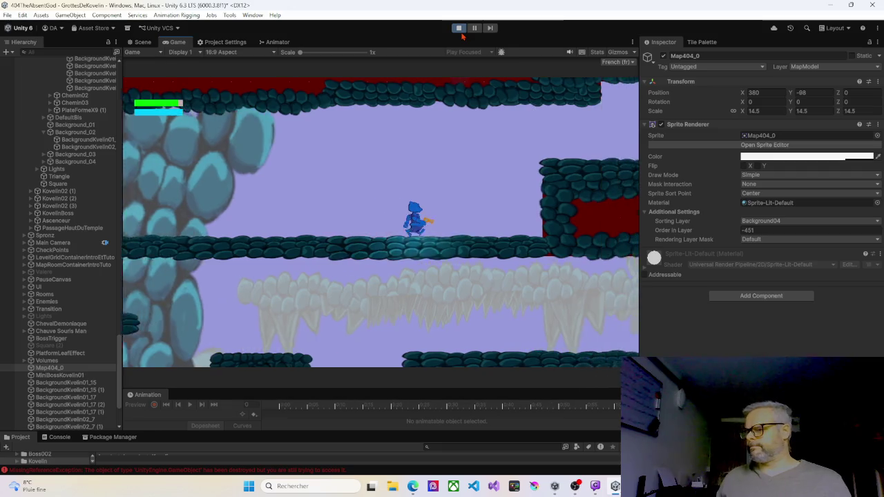
pyautogui.press('space')
pyautogui.press('Right')
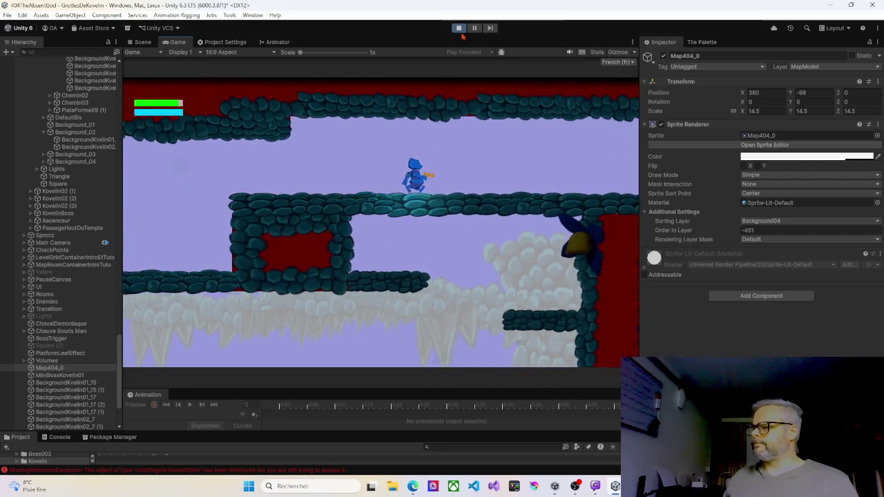
pyautogui.press('Right')
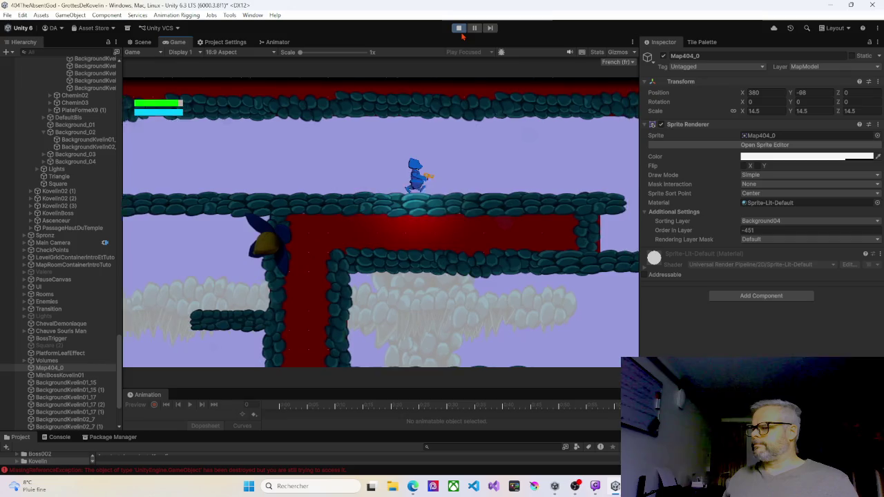
pyautogui.press('Left')
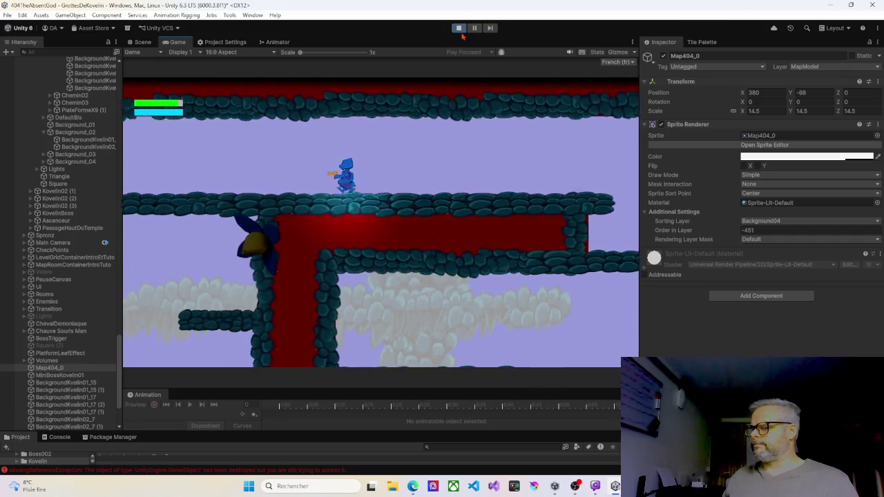
pyautogui.press('Right')
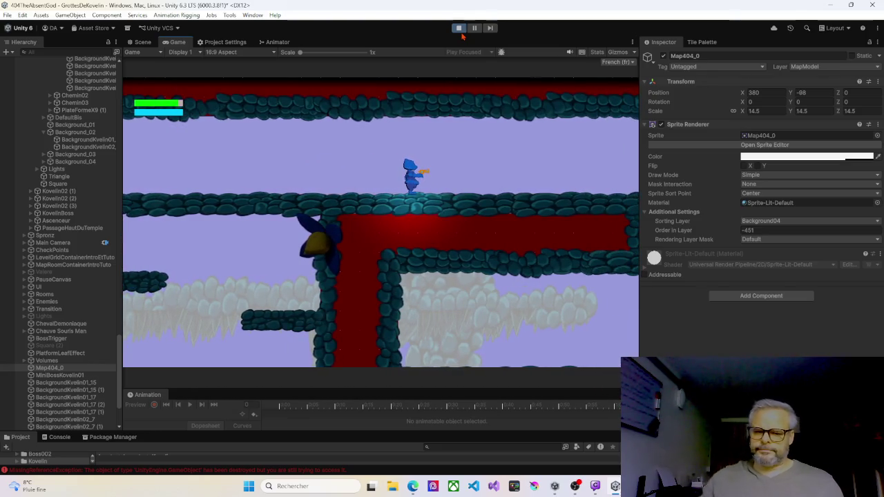
pyautogui.click(460, 29)
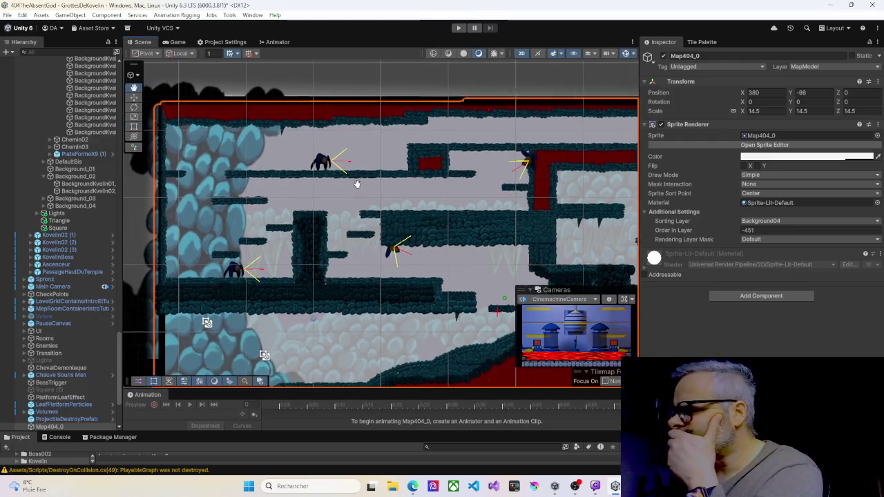
# Step: Check the Foreground01 group in the Hierarchy and reselect the rock pillar BackgroundKvelin01_2
pyautogui.click(306, 233)
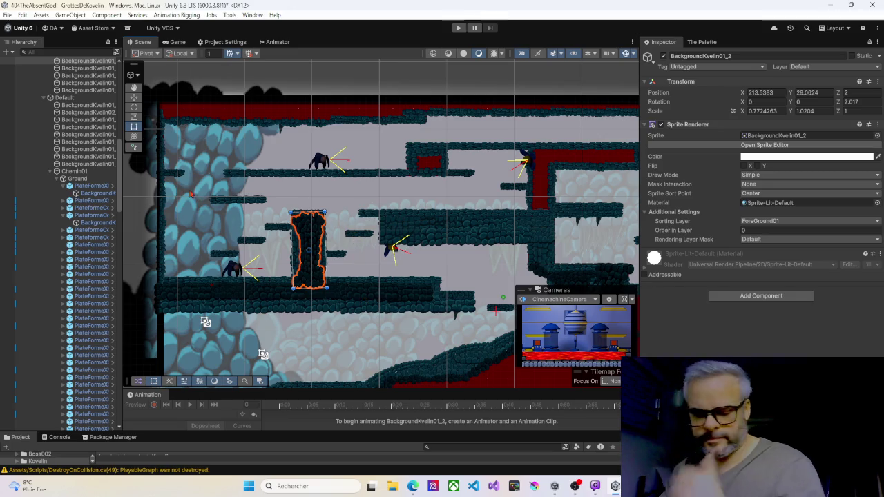
pyautogui.scroll(10, 63, 129)
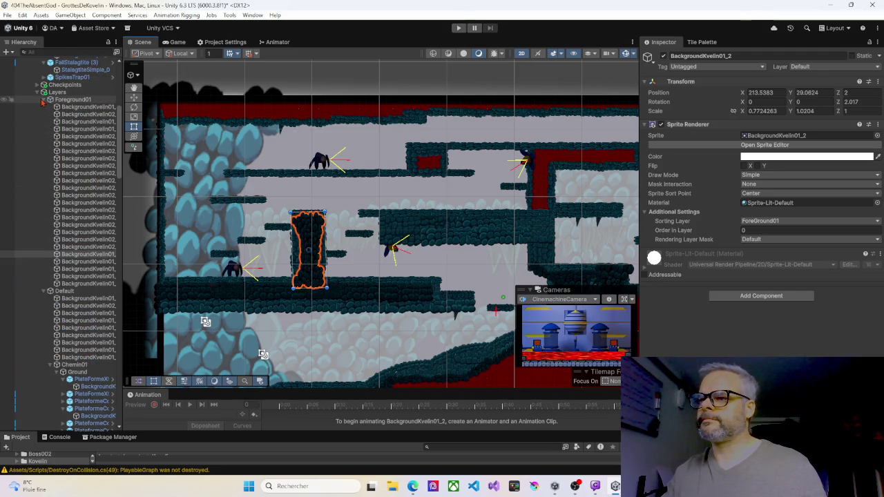
pyautogui.click(69, 100)
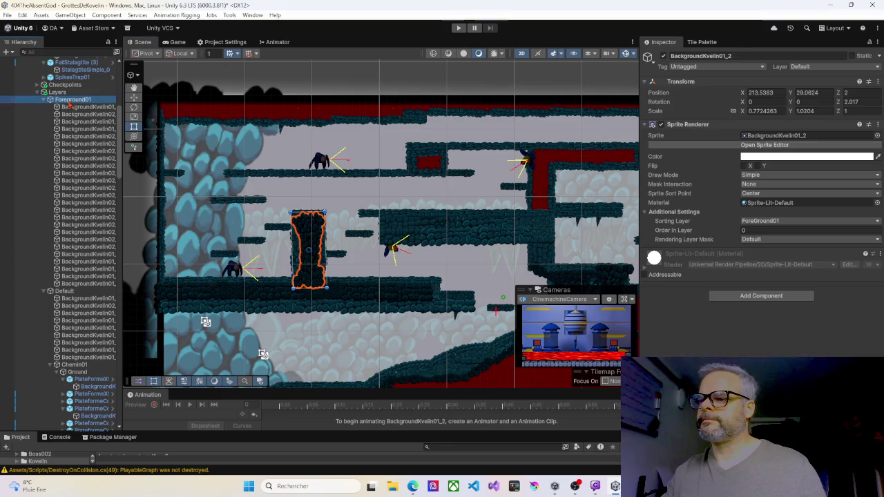
pyautogui.click(309, 249)
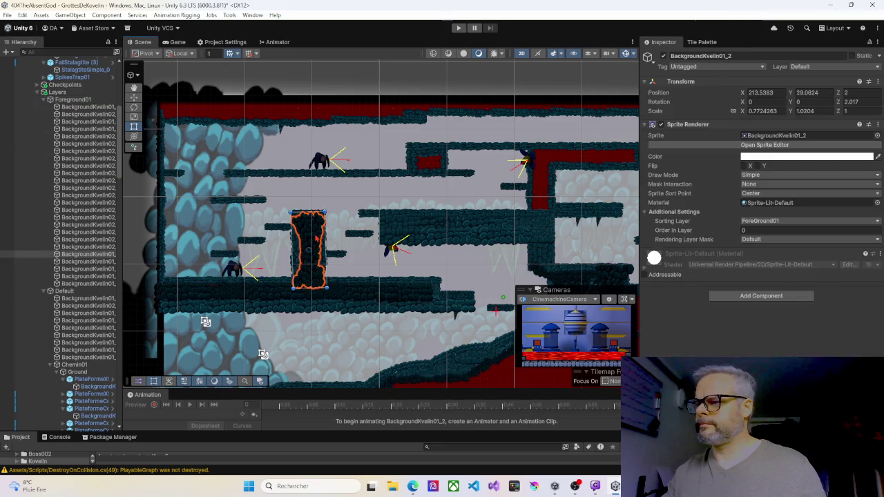
# Step: Duplicate BackgroundKvelin01_2 and drag the copy onto the red floor edge beside the checkpoint
pyautogui.hotkey('ctrl', 'd')
pyautogui.moveTo(308, 249)
pyautogui.mouseDown()
pyautogui.moveTo(519, 189)
pyautogui.moveTo(550, 169)
pyautogui.mouseUp()
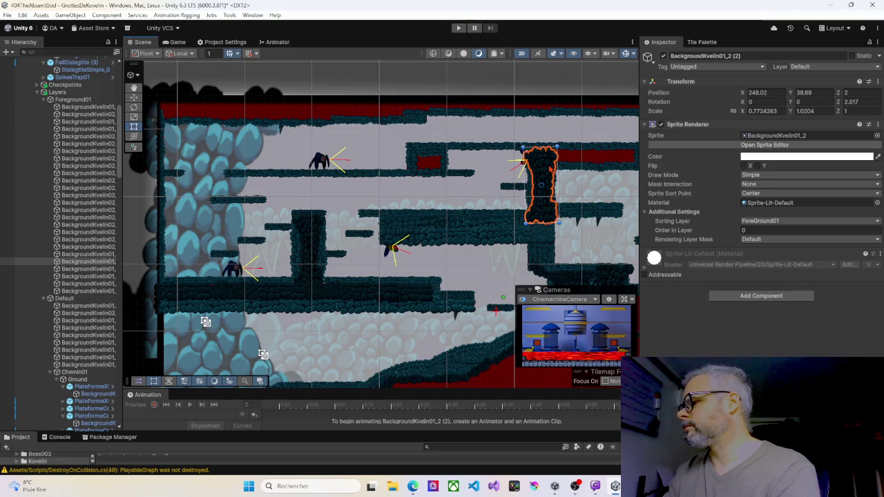
pyautogui.moveTo(551, 168); pyautogui.dragTo(548, 171)
pyautogui.moveTo(484, 189)
pyautogui.mouseDown()
pyautogui.moveTo(261, 172)
pyautogui.moveTo(271, 170)
pyautogui.mouseUp()
pyautogui.moveTo(326, 166)
pyautogui.mouseDown()
pyautogui.moveTo(415, 327)
pyautogui.moveTo(445, 325)
pyautogui.moveTo(453, 309)
pyautogui.mouseUp()
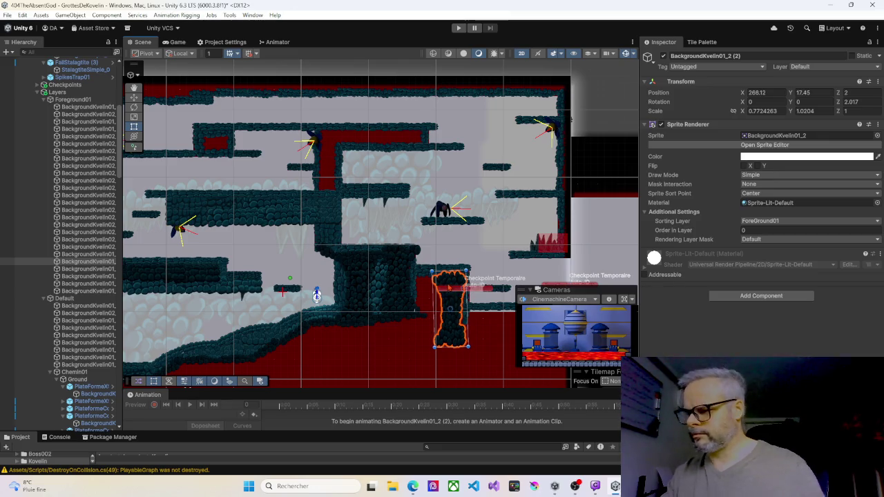
pyautogui.moveTo(447, 296); pyautogui.dragTo(424, 303)
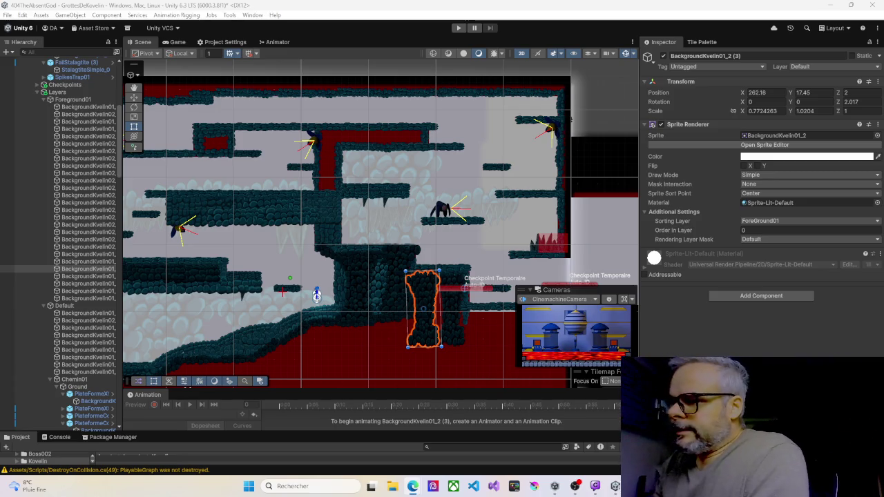
# Step: Duplicate the small rock slab BackgroundKvelin01_16 along the left ledge
pyautogui.moveTo(169, 267); pyautogui.dragTo(344, 257)
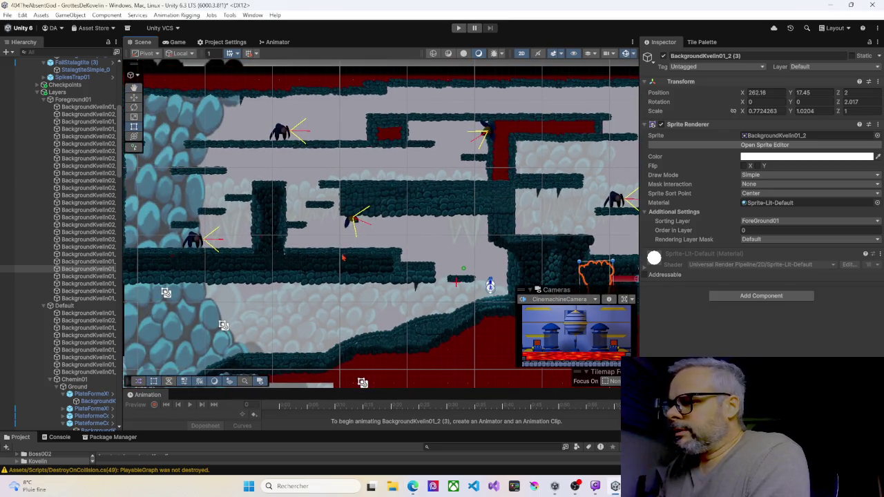
pyautogui.click(331, 263)
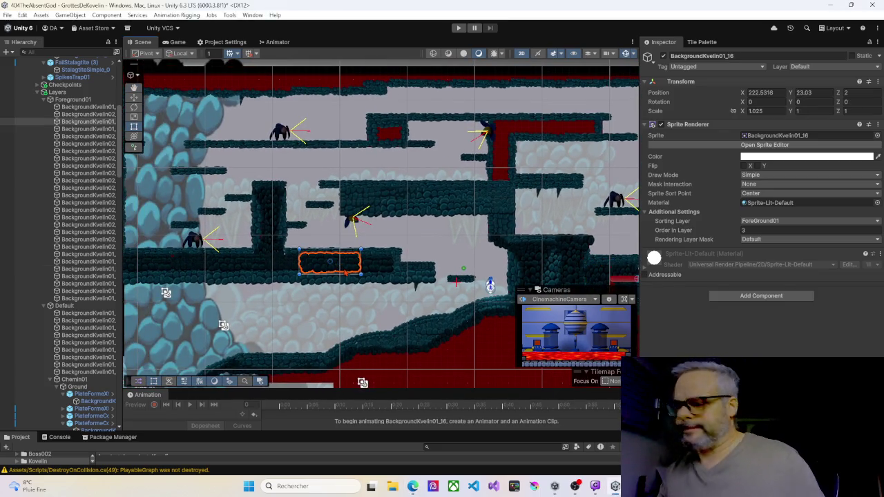
pyautogui.hotkey('ctrl', 'd')
pyautogui.moveTo(369, 270); pyautogui.dragTo(374, 271)
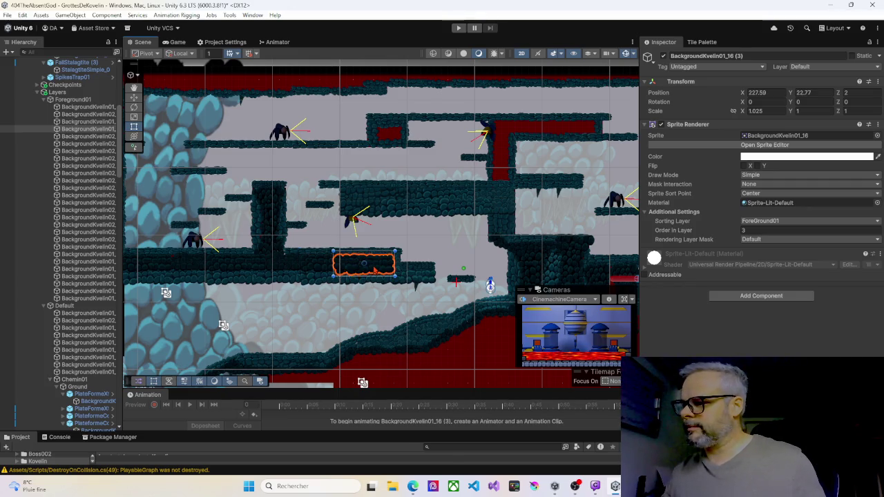
pyautogui.click(231, 269)
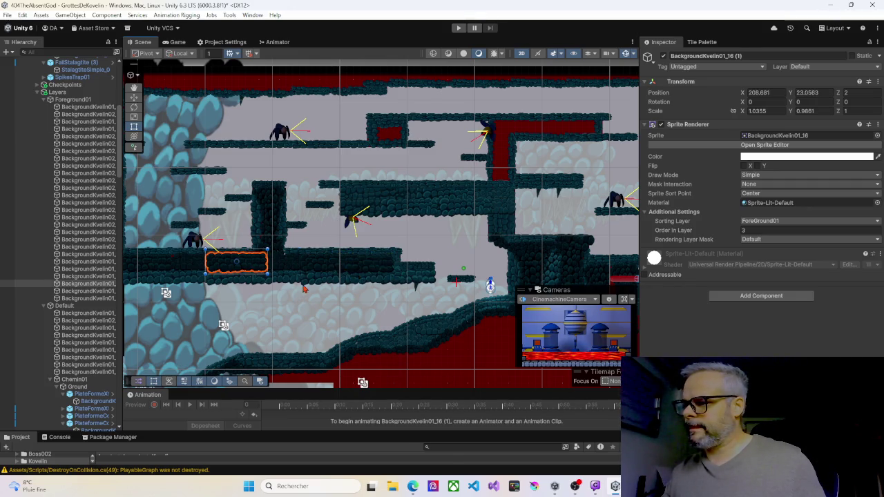
# Step: Place two more slab copies along the upper platform, side by side
pyautogui.hotkey('ctrl', 'd')
pyautogui.moveTo(238, 262)
pyautogui.mouseDown()
pyautogui.moveTo(390, 134)
pyautogui.moveTo(366, 132)
pyautogui.moveTo(410, 134)
pyautogui.moveTo(400, 130)
pyautogui.mouseUp()
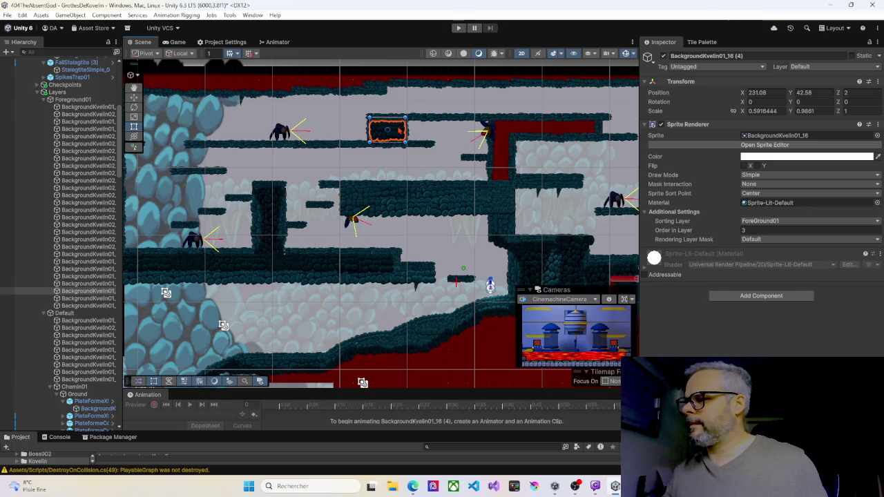
pyautogui.hotkey('ctrl', 'd')
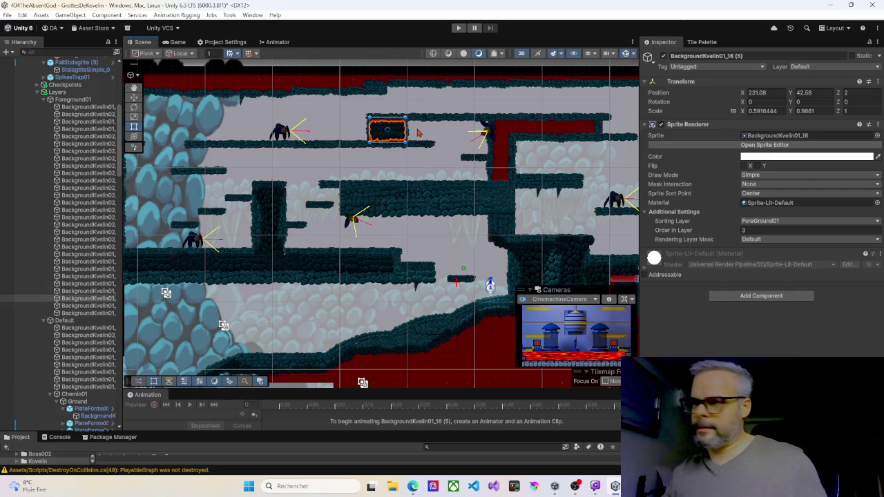
pyautogui.moveTo(403, 132); pyautogui.dragTo(592, 130)
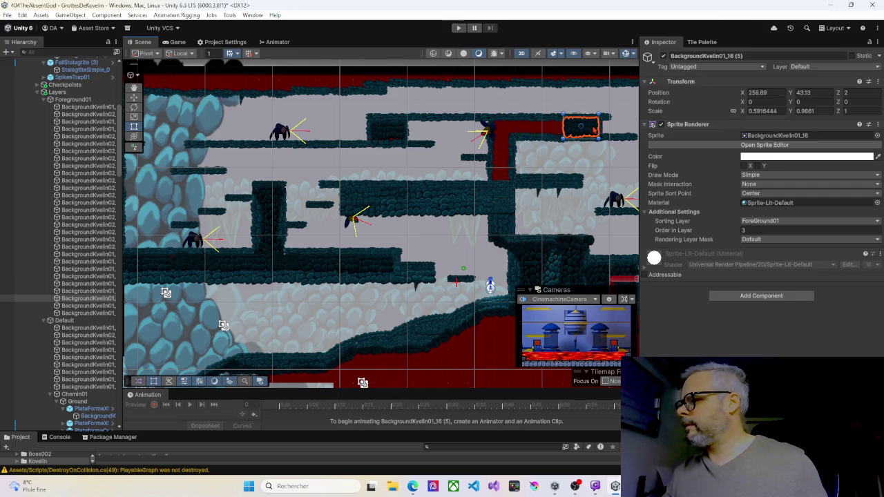
pyautogui.click(497, 135)
pyautogui.scroll(5, 498, 135)
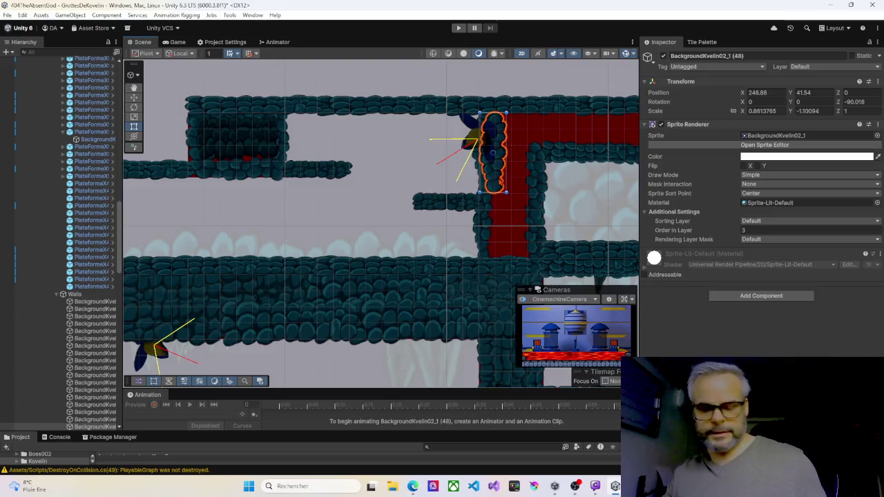
# Step: Duplicate the wall piece and move the copy down along the red column
pyautogui.hotkey('ctrl', 'd')
pyautogui.moveTo(503, 185); pyautogui.dragTo(497, 257)
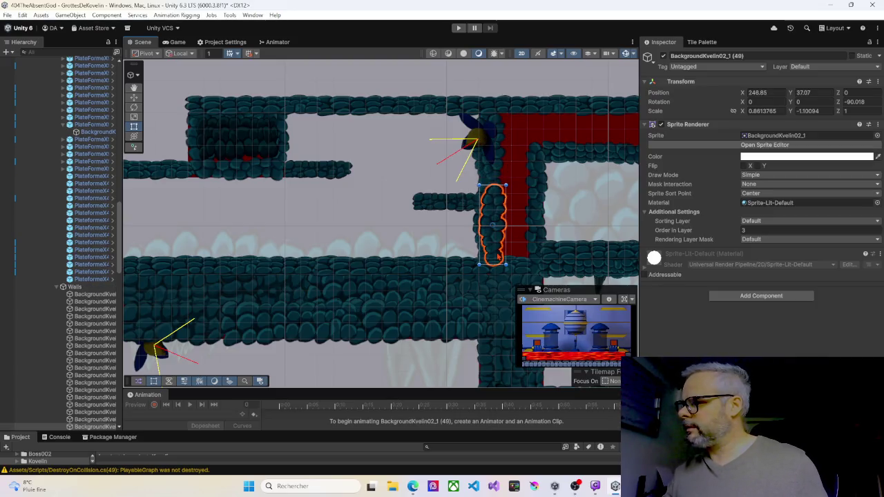
pyautogui.moveTo(528, 210)
pyautogui.mouseDown()
pyautogui.moveTo(505, 200)
pyautogui.moveTo(426, 210)
pyautogui.mouseUp()
# Step: Slide the corridor's right-end wall piece left over the red edge and set Order in Layer to 2
pyautogui.click(599, 139)
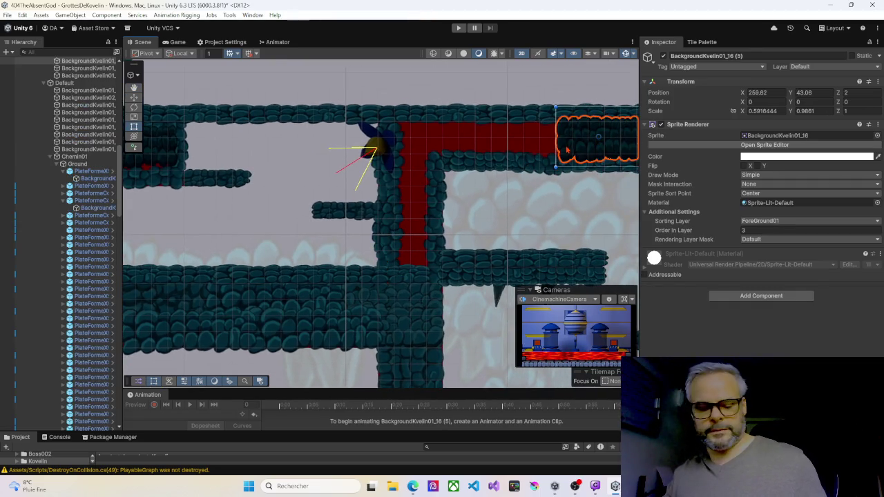
pyautogui.moveTo(557, 143); pyautogui.dragTo(454, 146)
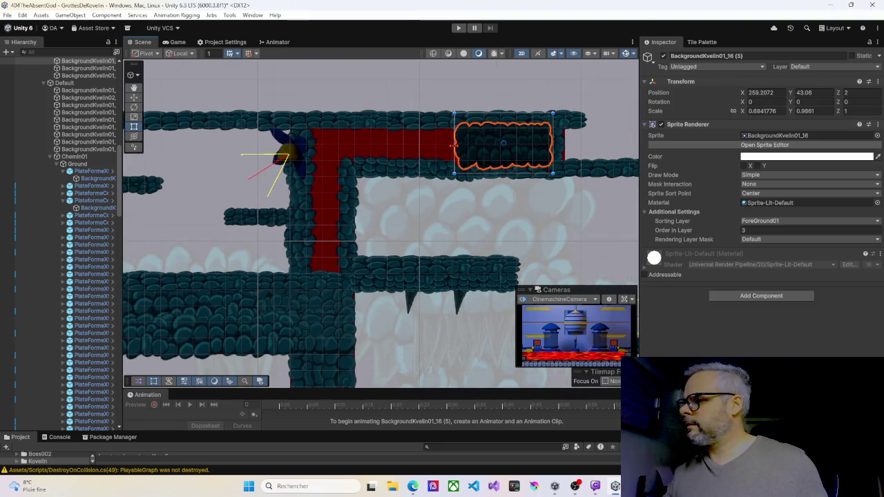
pyautogui.moveTo(486, 146); pyautogui.dragTo(397, 149)
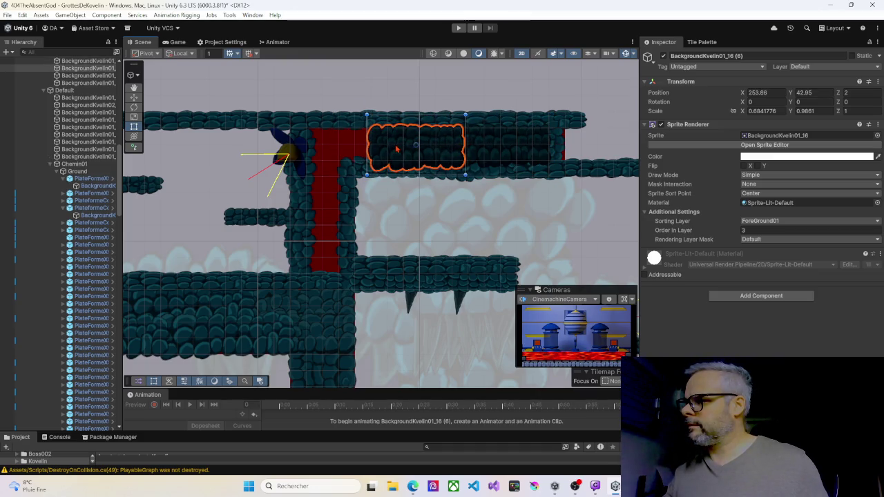
pyautogui.click(743, 230)
pyautogui.write('2')
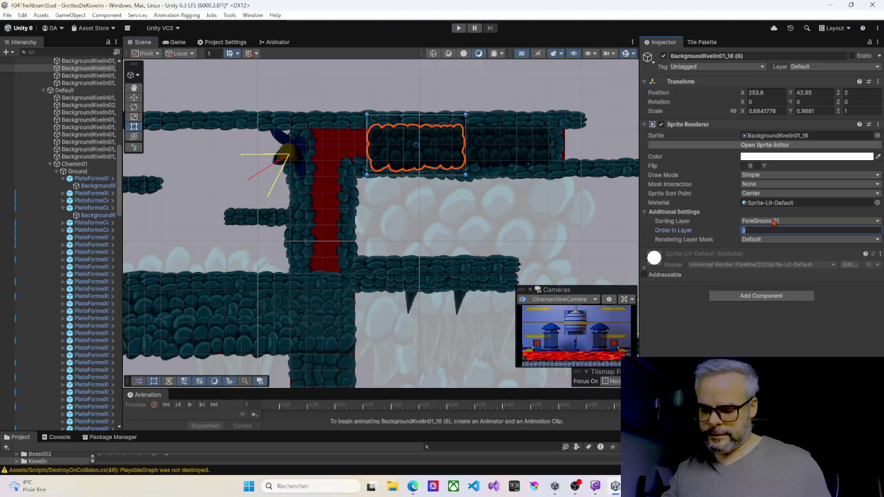
pyautogui.click(381, 151)
# Step: Duplicate that wall piece onto the upper corridor's red strip and verify its draw order
pyautogui.hotkey('ctrl', 'd')
pyautogui.moveTo(390, 149)
pyautogui.mouseDown()
pyautogui.moveTo(322, 152)
pyautogui.moveTo(324, 236)
pyautogui.moveTo(316, 244)
pyautogui.mouseUp()
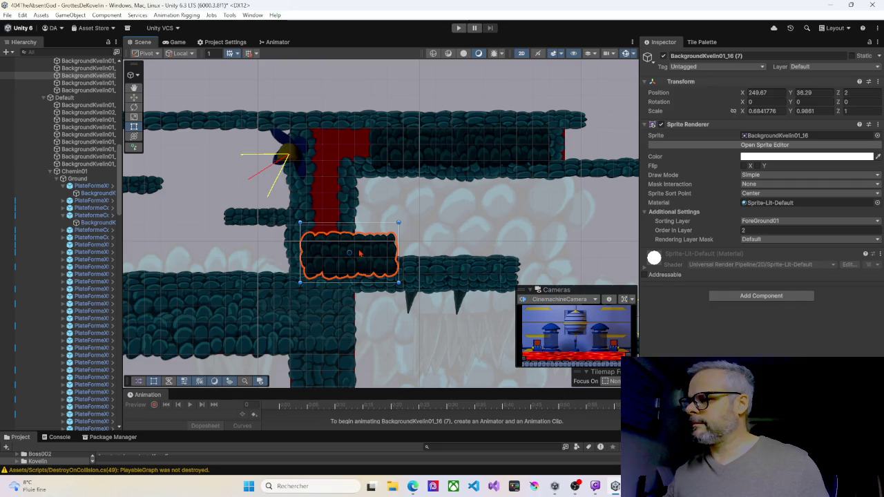
pyautogui.moveTo(360, 252)
pyautogui.mouseDown()
pyautogui.moveTo(374, 166)
pyautogui.moveTo(366, 144)
pyautogui.mouseUp()
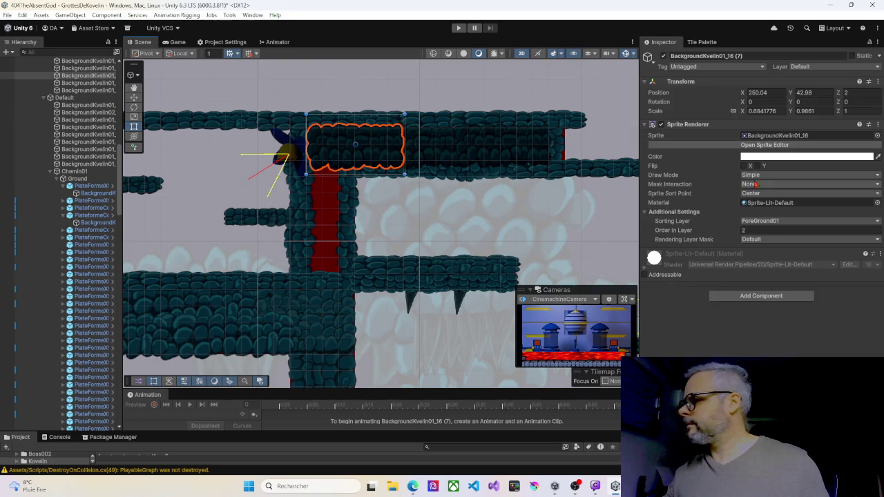
pyautogui.click(748, 232)
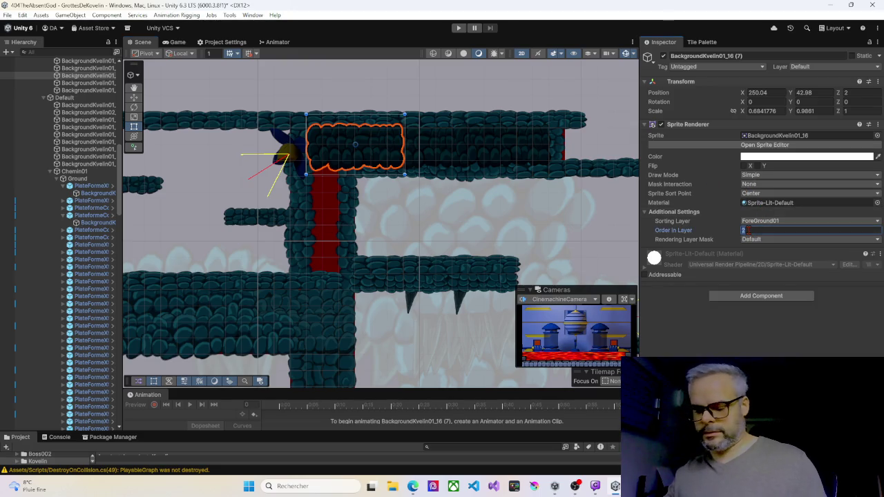
pyautogui.write('3')
pyautogui.moveTo(266, 237)
pyautogui.mouseDown()
pyautogui.moveTo(405, 191)
pyautogui.moveTo(375, 207)
pyautogui.mouseUp()
pyautogui.scroll(-1, 375, 207)
pyautogui.click(256, 123)
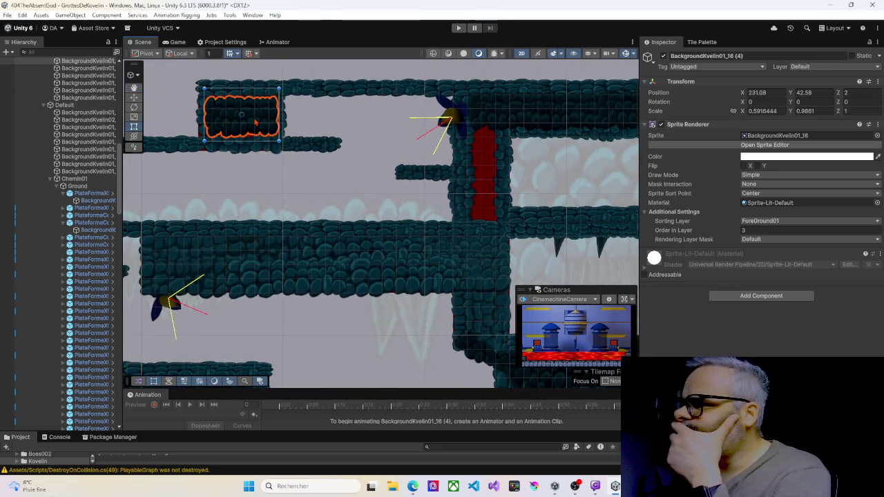
# Step: Stretch the upper-left rock-wall piece slightly downward to cover the red edge
pyautogui.moveTo(249, 140); pyautogui.dragTo(249, 145)
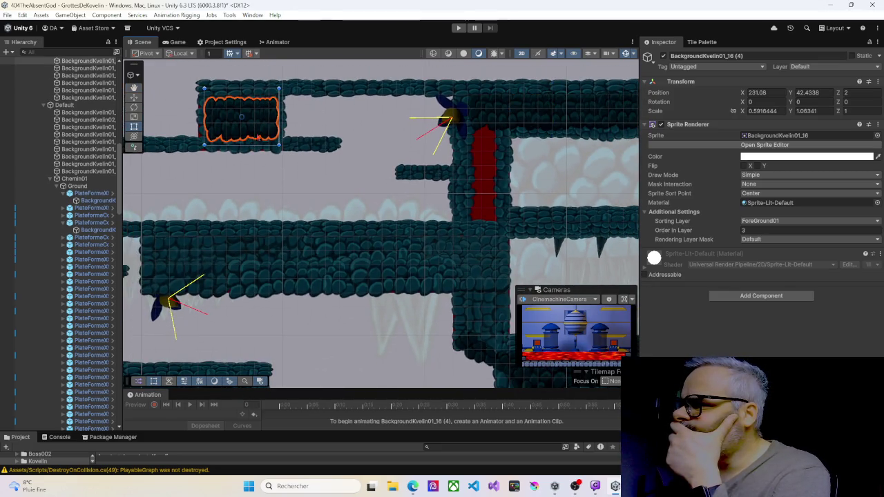
pyautogui.click(269, 194)
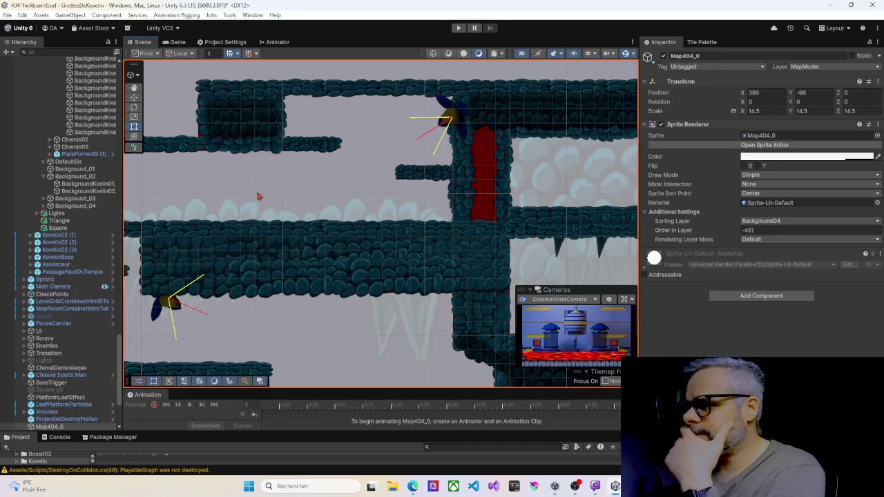
pyautogui.moveTo(262, 191); pyautogui.dragTo(405, 154)
pyautogui.moveTo(282, 274); pyautogui.dragTo(424, 202)
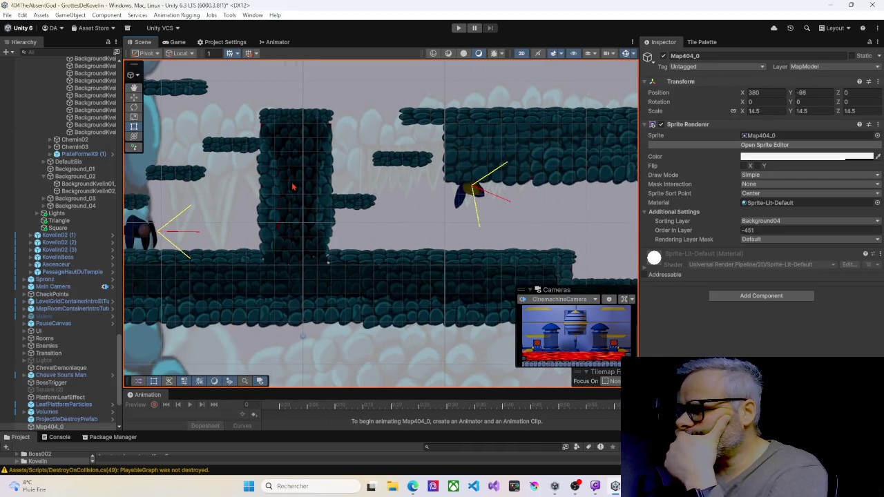
pyautogui.click(268, 184)
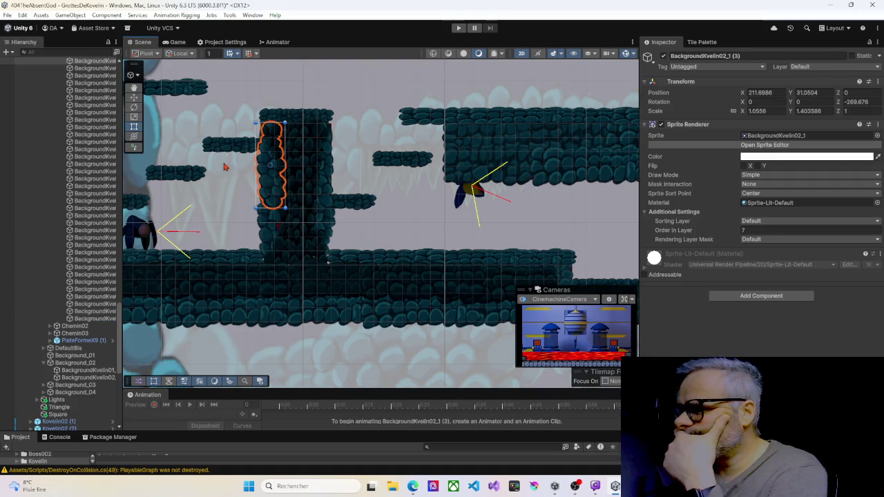
# Step: Collapse the Walls group and parent the lower-floor BackgroundK wall sprite under the PlateformeX platform
pyautogui.click(89, 289)
pyautogui.scroll(-3, 265, 239)
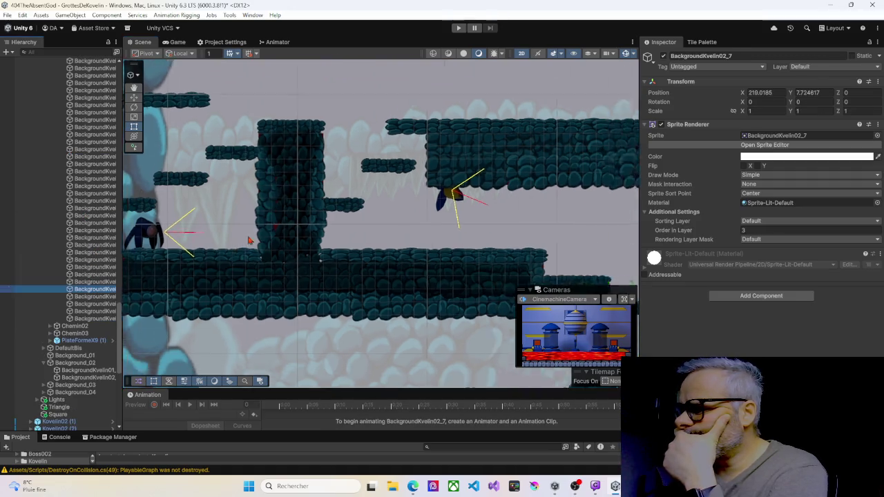
pyautogui.scroll(-3, 264, 239)
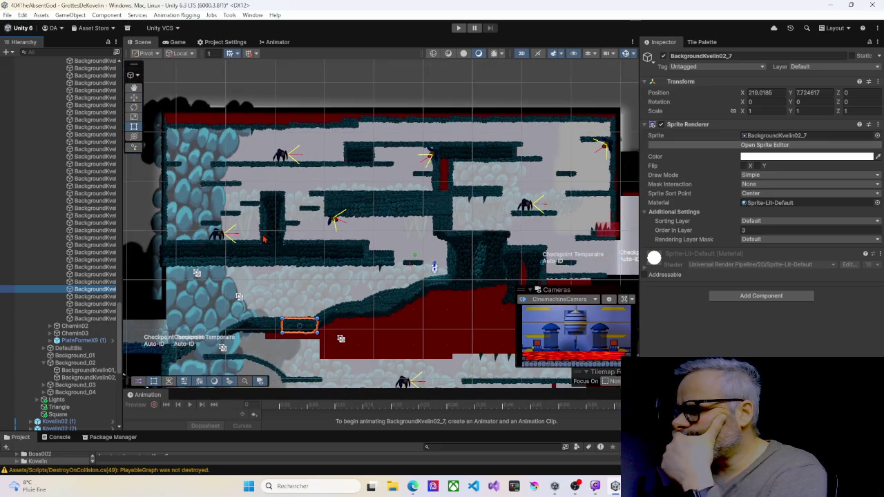
pyautogui.scroll(2, 290, 255)
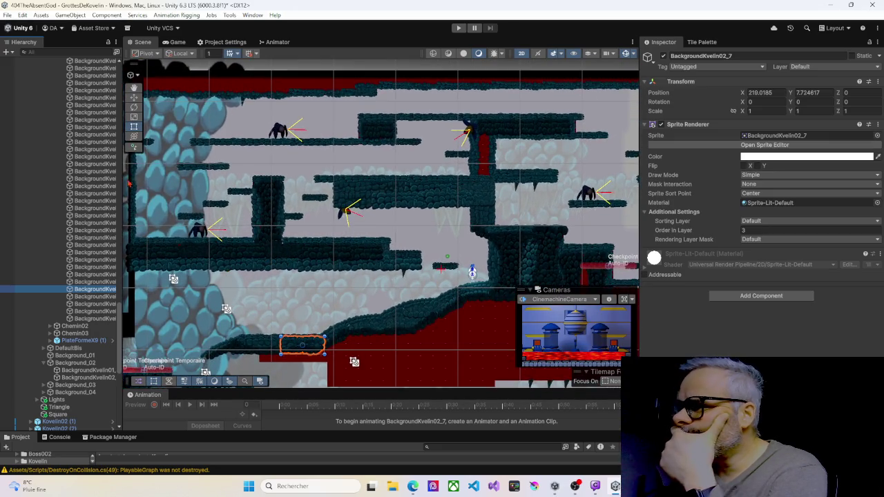
pyautogui.scroll(5, 80, 168)
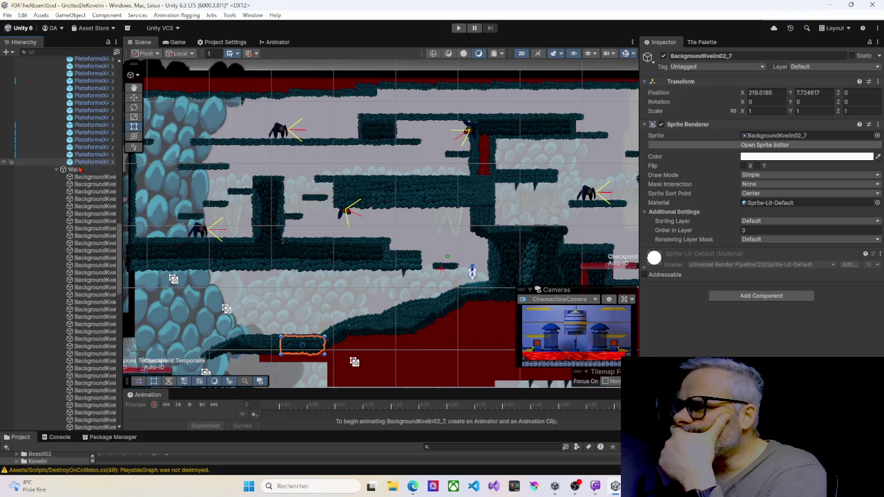
pyautogui.click(56, 170)
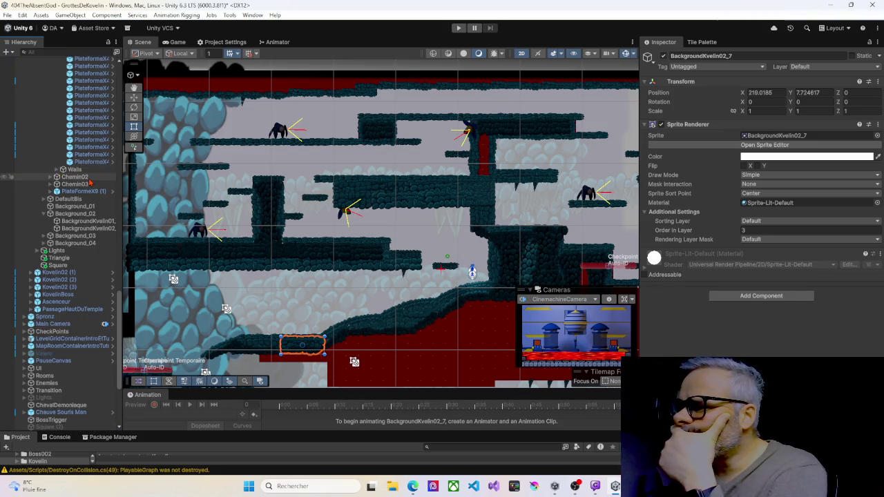
pyautogui.scroll(5, 90, 174)
pyautogui.scroll(4, 89, 174)
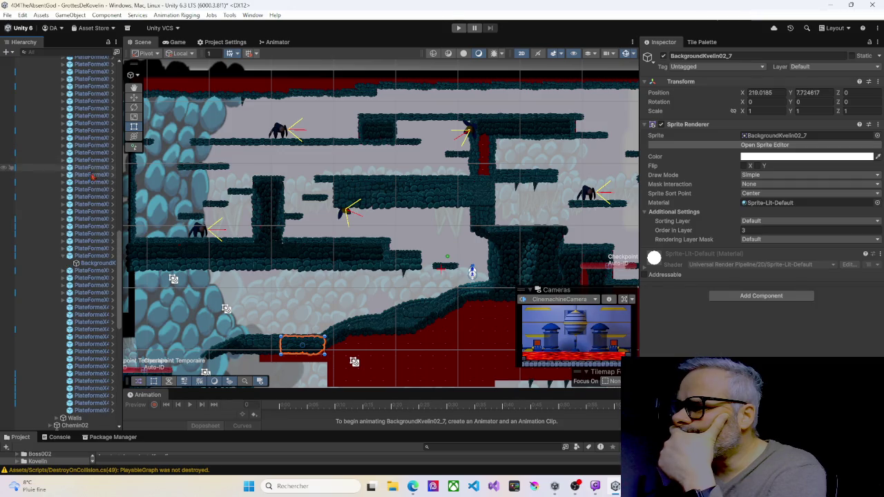
pyautogui.moveTo(98, 264); pyautogui.dragTo(65, 261)
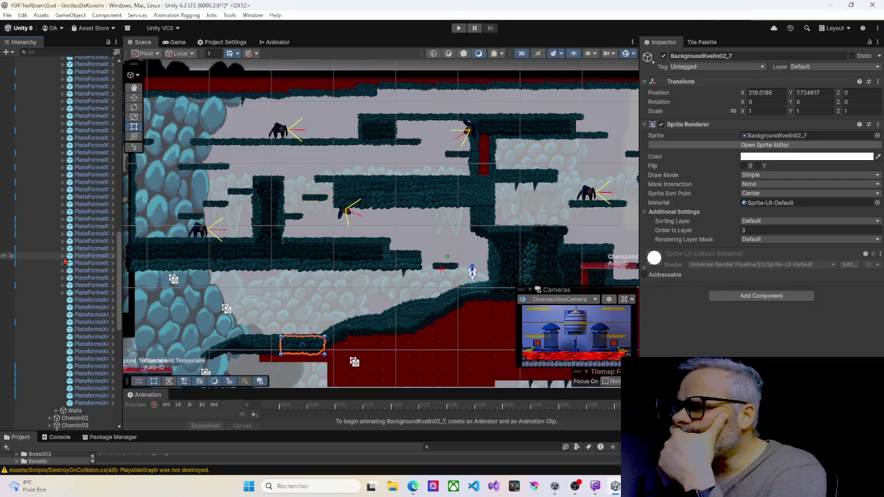
# Step: Collapse the Ground, Chemin01 and Default groups in the Hierarchy
pyautogui.scroll(3, 88, 258)
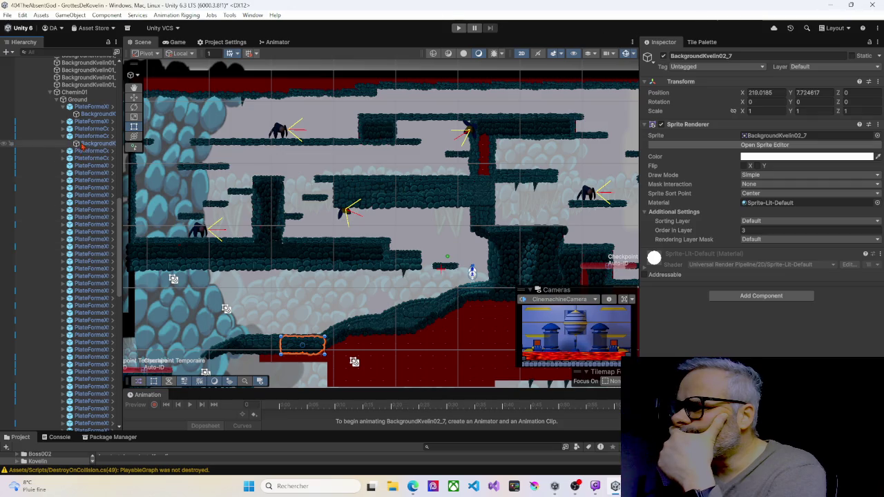
pyautogui.click(63, 99)
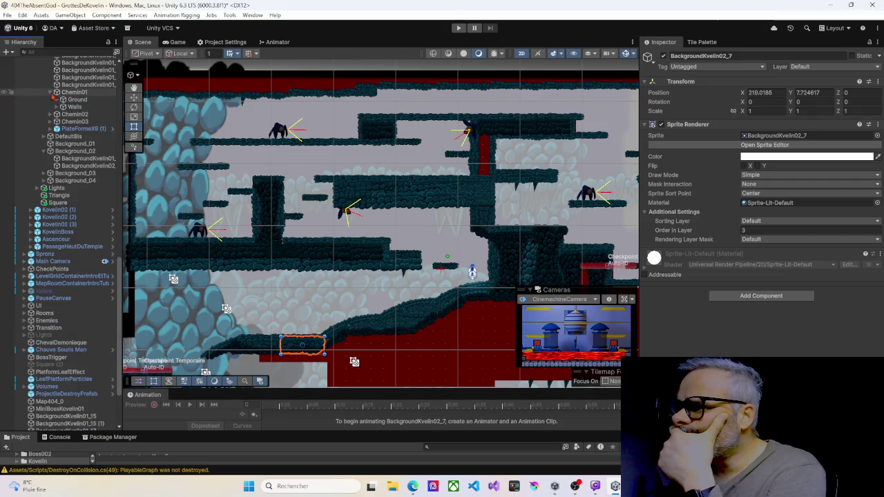
pyautogui.click(52, 93)
pyautogui.scroll(4, 80, 125)
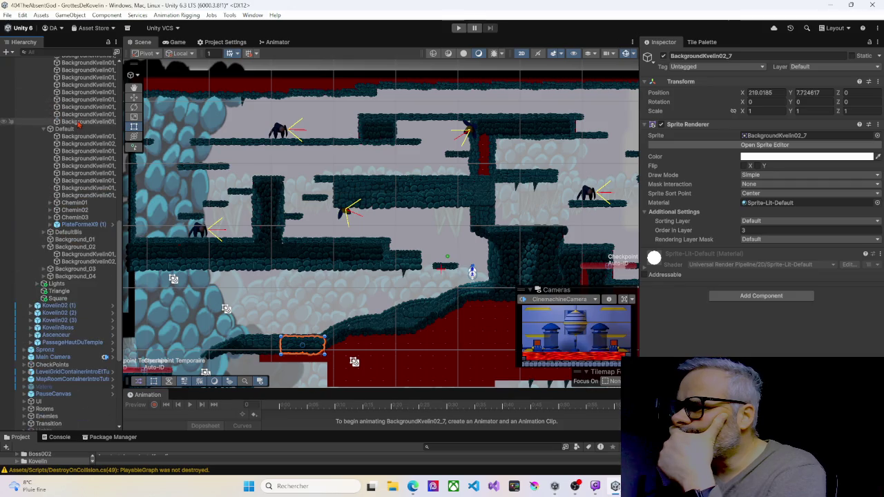
pyautogui.scroll(2, 42, 138)
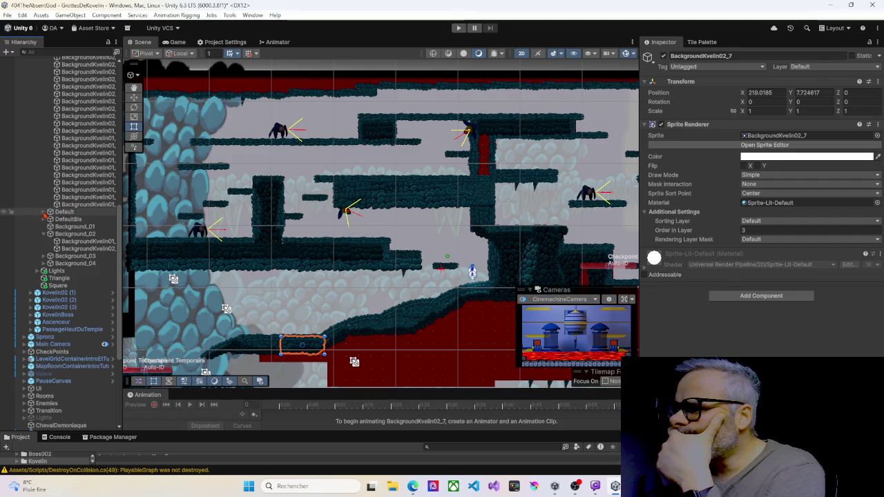
pyautogui.click(43, 213)
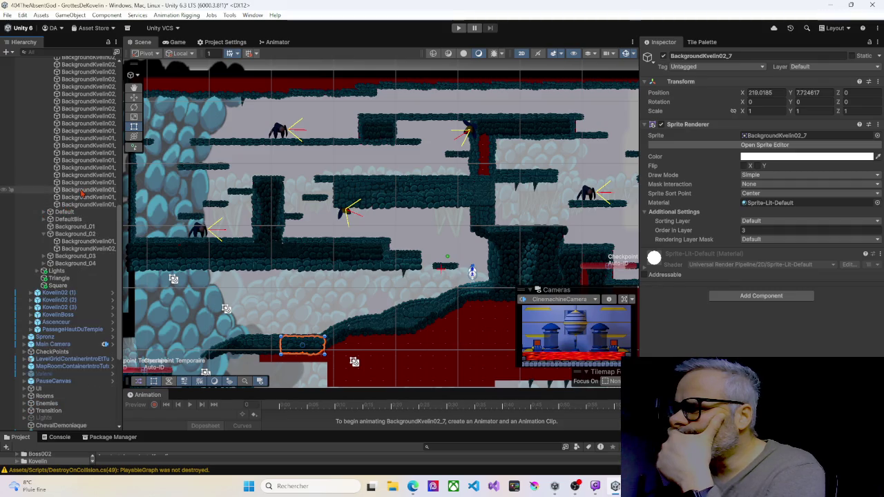
pyautogui.scroll(5, 84, 195)
pyautogui.scroll(2, 84, 195)
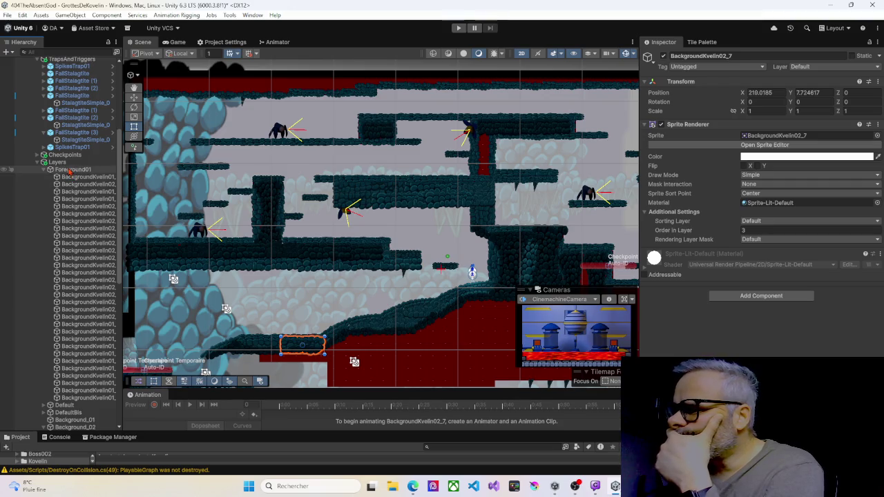
# Step: Pick BackgroundKvelin02_1 (11) under Foreground01 and move it up beside the top red column
pyautogui.click(69, 170)
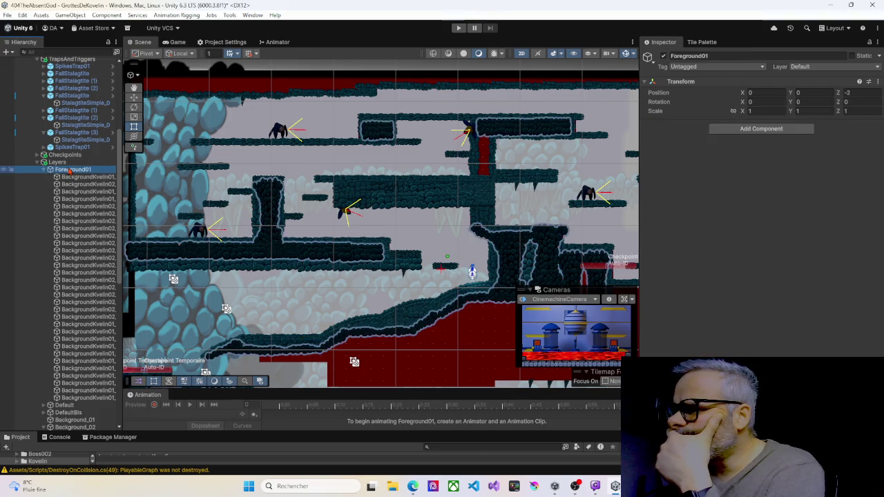
pyautogui.click(70, 178)
pyautogui.click(70, 184)
pyautogui.click(70, 191)
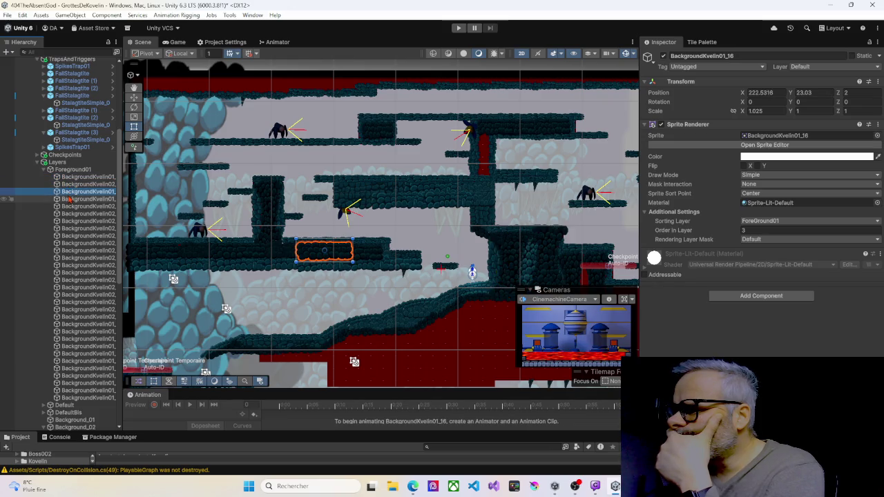
pyautogui.click(70, 199)
pyautogui.click(71, 205)
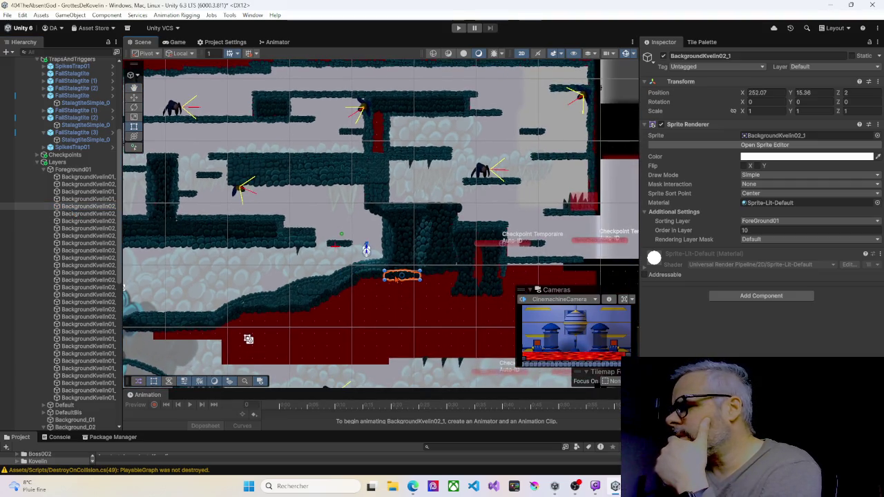
pyautogui.click(71, 214)
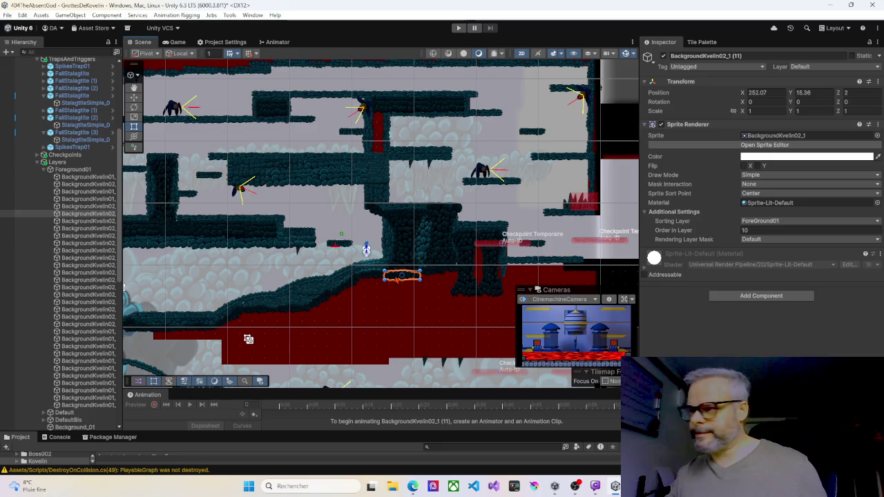
pyautogui.moveTo(400, 252)
pyautogui.mouseDown()
pyautogui.moveTo(401, 147)
pyautogui.moveTo(376, 130)
pyautogui.mouseUp()
pyautogui.scroll(8, 383, 134)
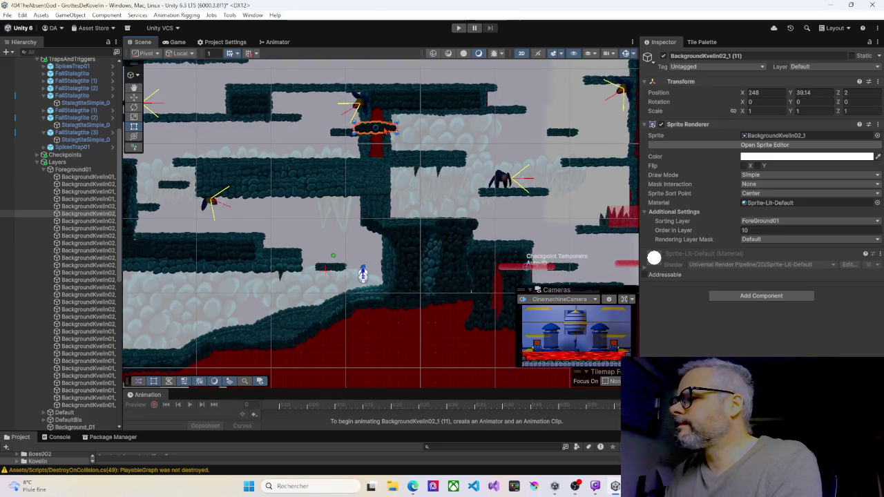
pyautogui.scroll(8, 382, 136)
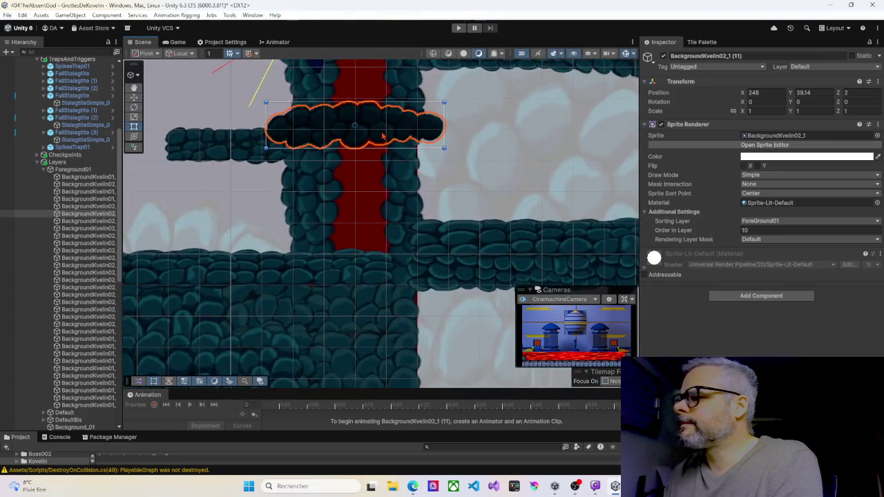
# Step: Rotate the BackgroundKvelin02_1 (11) rock sprite upright to about Z 89
pyautogui.moveTo(334, 178); pyautogui.dragTo(391, 207)
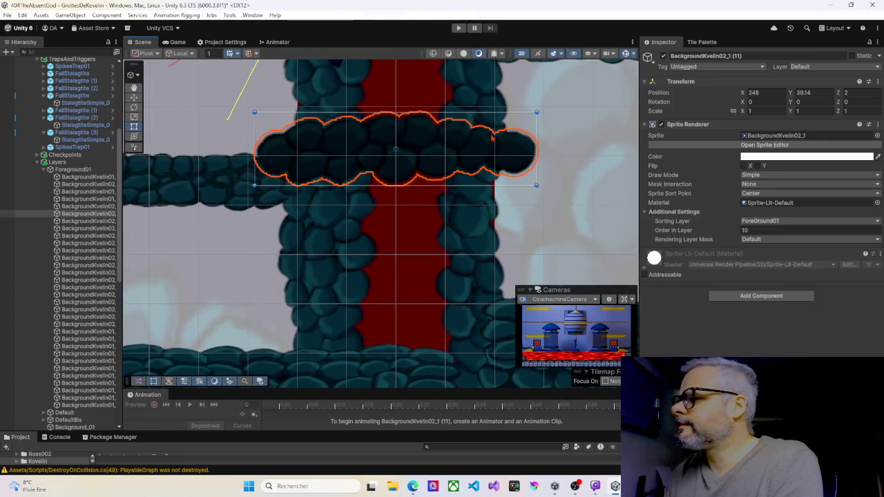
pyautogui.moveTo(543, 110)
pyautogui.mouseDown()
pyautogui.moveTo(538, 88)
pyautogui.moveTo(422, 48)
pyautogui.moveTo(366, 49)
pyautogui.mouseUp()
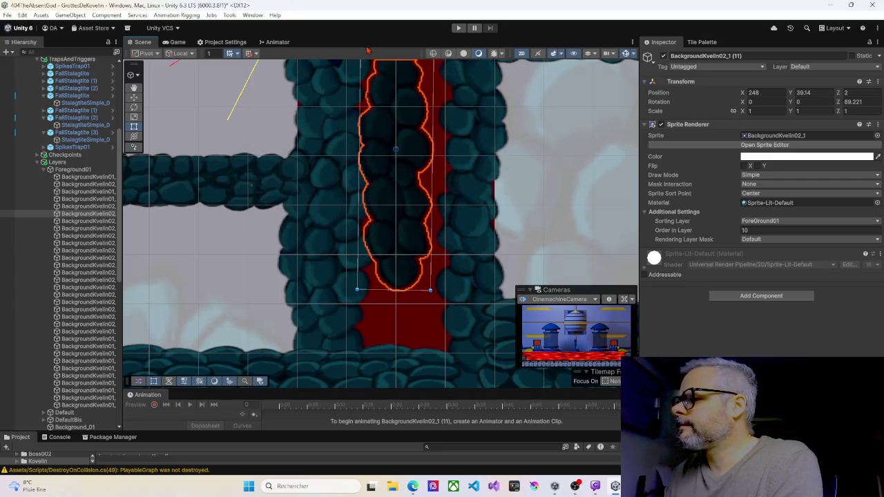
pyautogui.scroll(-2, 404, 115)
pyautogui.moveTo(404, 115)
pyautogui.mouseDown()
pyautogui.moveTo(430, 203)
pyautogui.moveTo(393, 188)
pyautogui.moveTo(397, 295)
pyautogui.mouseUp()
# Step: Duplicate the upright rock, set Order in Layer 5, and move both pieces over the red gap
pyautogui.hotkey('ctrl', 'd')
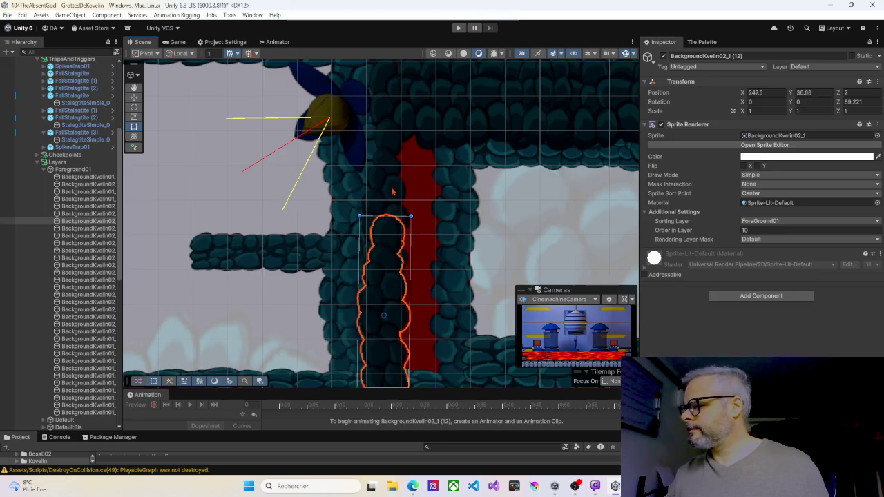
pyautogui.click(390, 204)
pyautogui.click(387, 331)
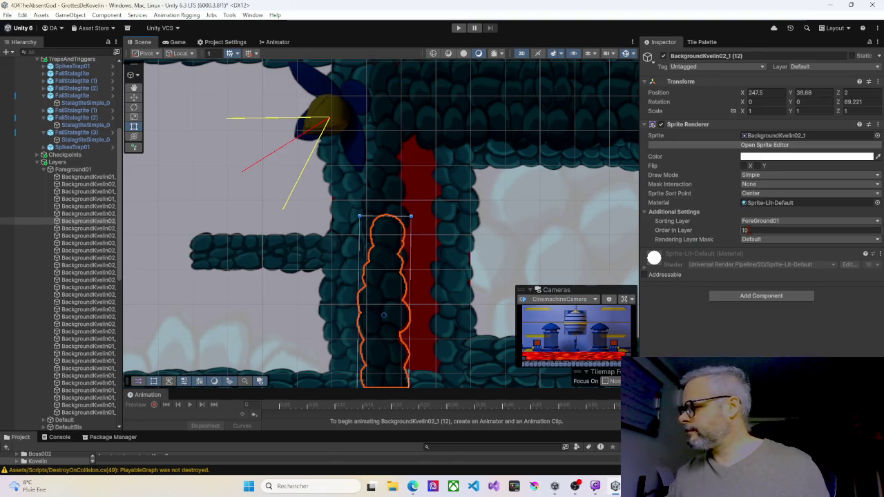
pyautogui.write('5')
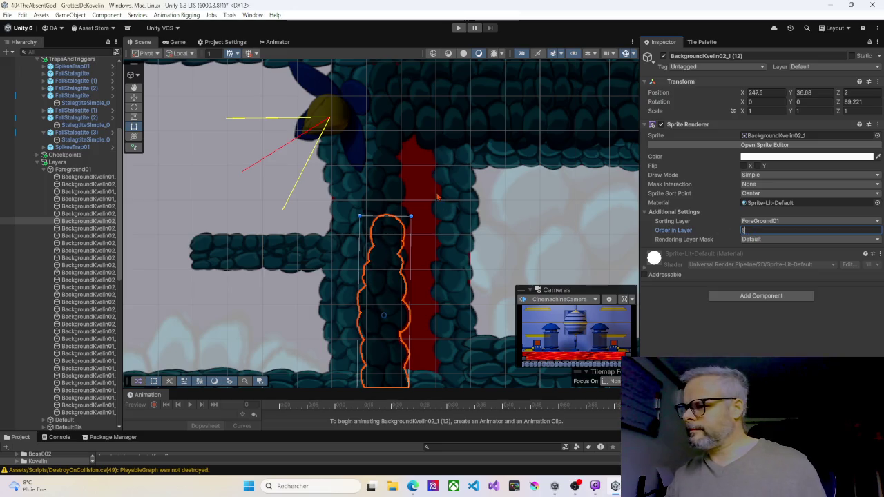
pyautogui.click(385, 213)
pyautogui.keyDown('shift'); pyautogui.click(392, 336); pyautogui.keyUp('shift')
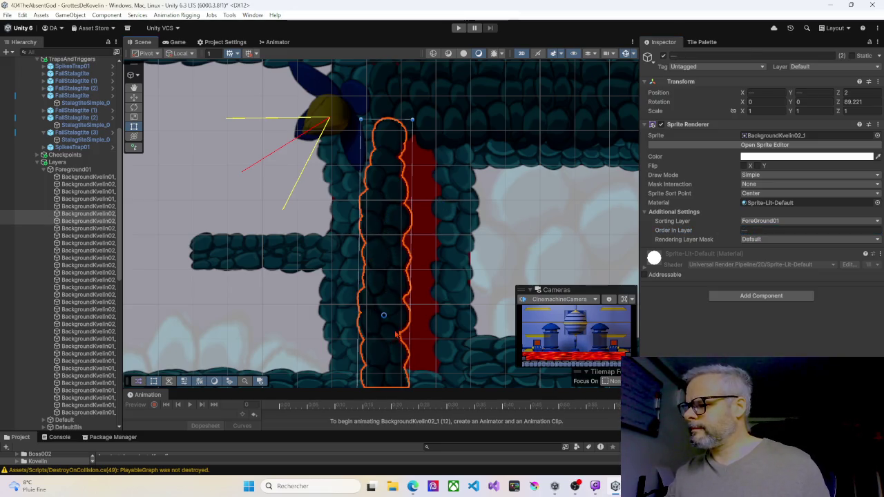
pyautogui.moveTo(391, 250)
pyautogui.mouseDown()
pyautogui.moveTo(503, 241)
pyautogui.moveTo(409, 256)
pyautogui.moveTo(401, 272)
pyautogui.moveTo(380, 262)
pyautogui.mouseUp()
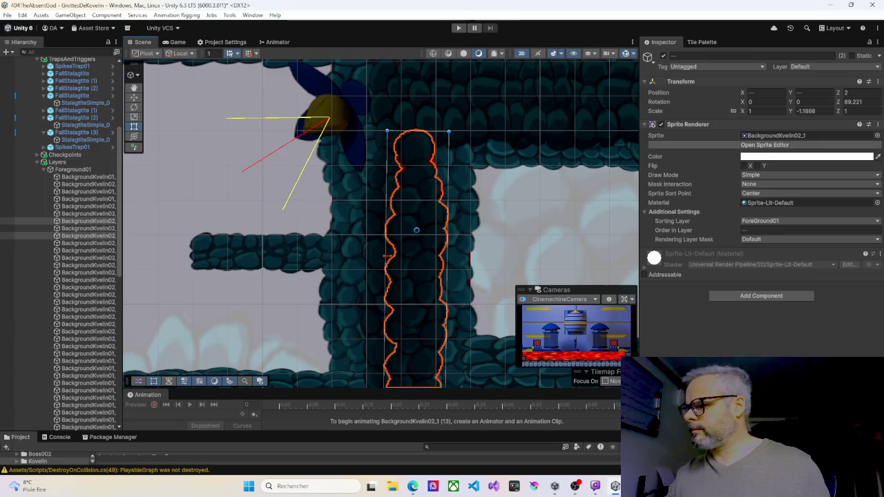
# Step: Widen the upper pillar pieces rightward and leftward to cover the gap
pyautogui.click(382, 260)
pyautogui.moveTo(412, 251); pyautogui.dragTo(418, 251)
pyautogui.click(435, 240)
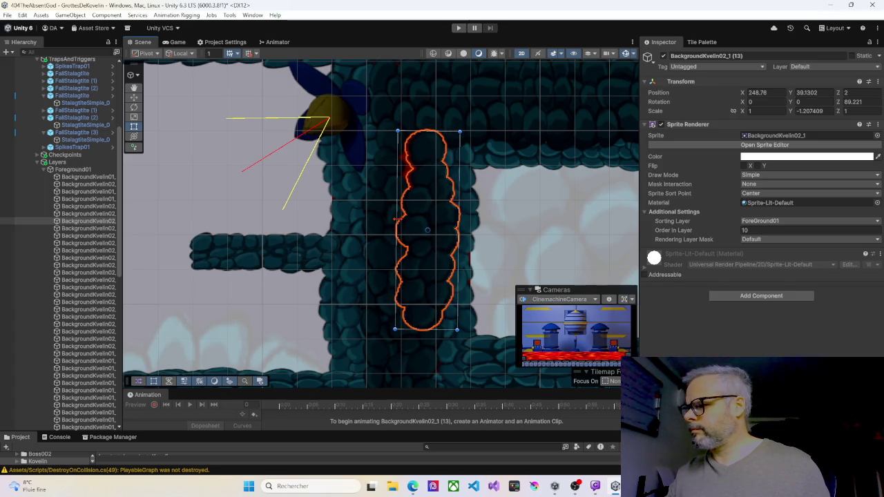
pyautogui.click(406, 226)
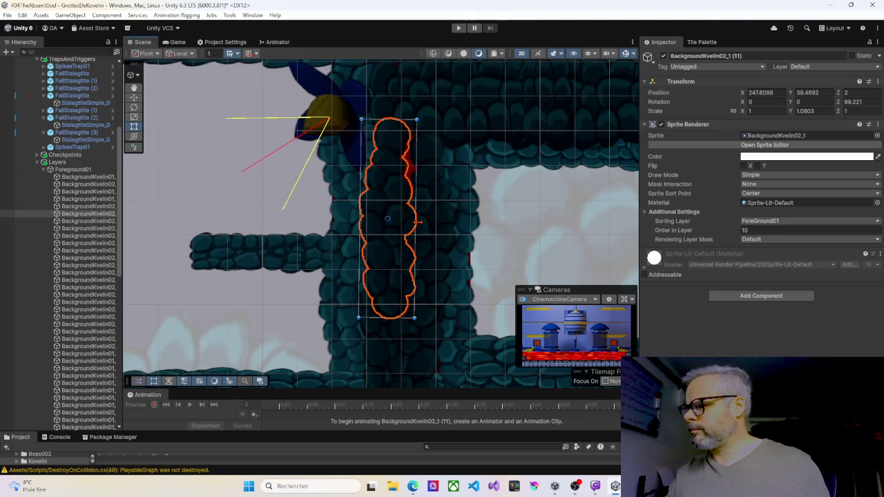
pyautogui.moveTo(418, 222); pyautogui.dragTo(426, 222)
pyautogui.click(445, 216)
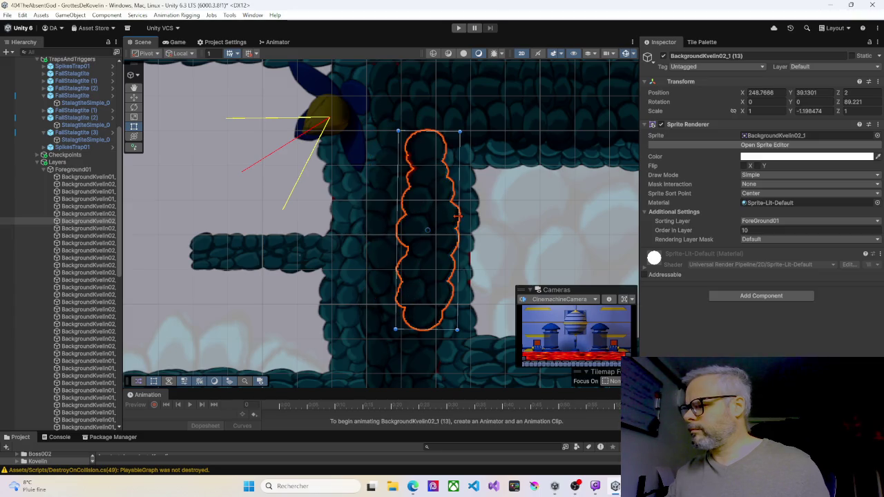
pyautogui.moveTo(396, 217); pyautogui.dragTo(393, 218)
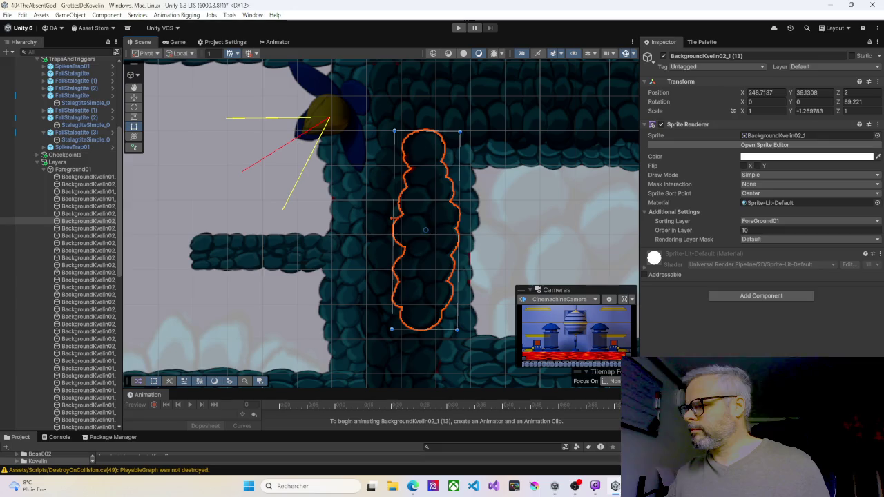
# Step: Widen the remaining overlapping piece and the lower pillar piece across the red gap
pyautogui.click(410, 214)
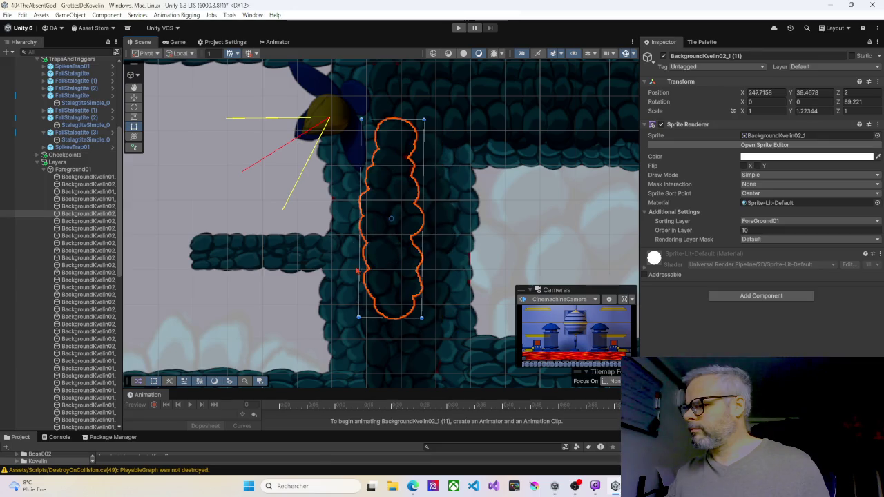
pyautogui.click(350, 278)
pyautogui.click(418, 189)
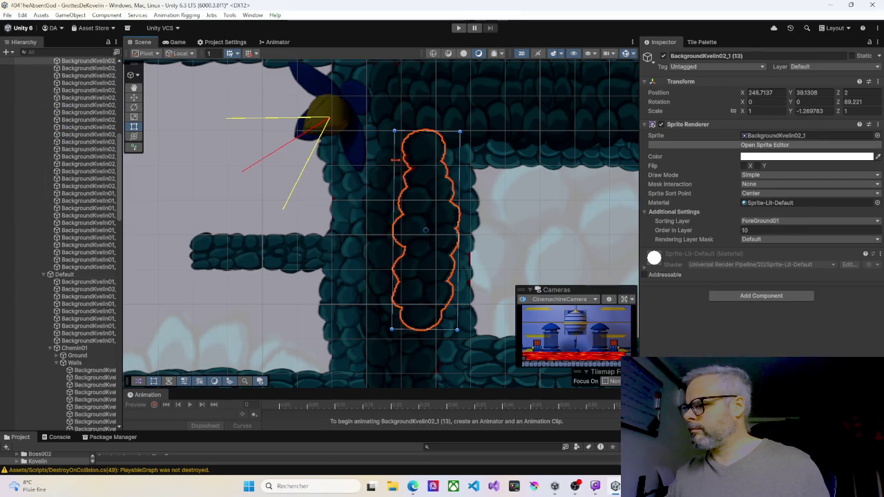
pyautogui.click(386, 178)
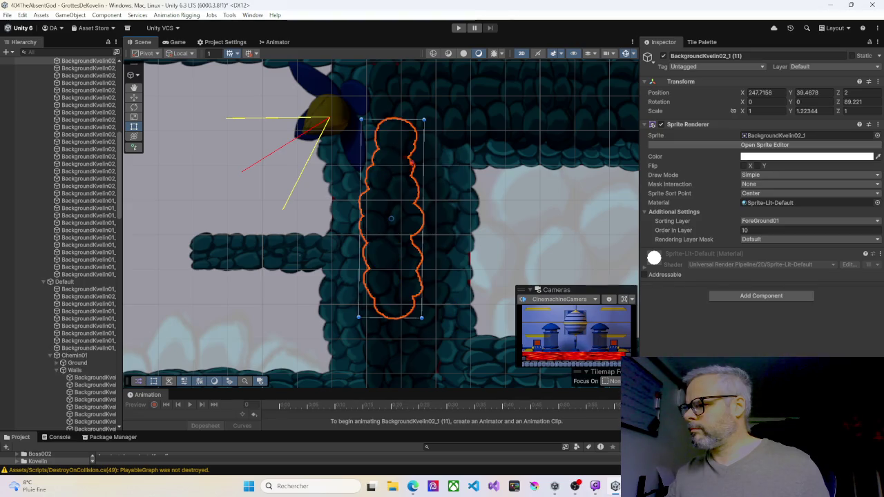
pyautogui.moveTo(424, 157); pyautogui.dragTo(427, 157)
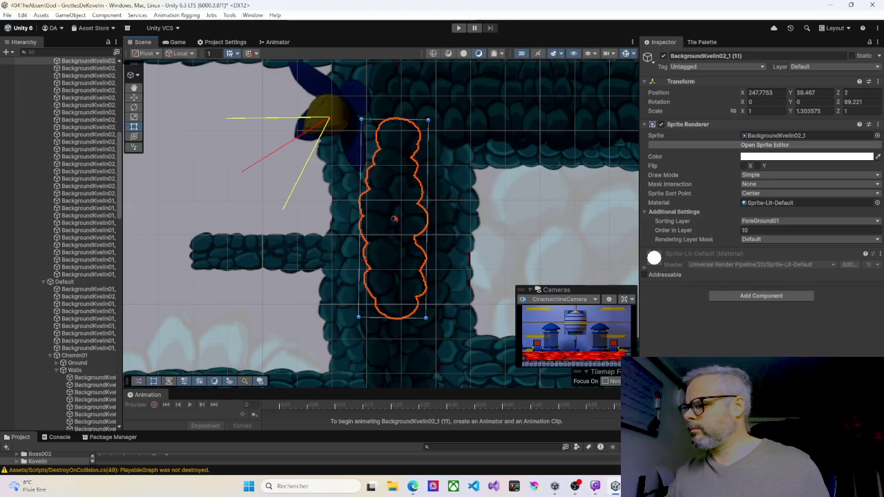
pyautogui.scroll(-1, 368, 282)
pyautogui.scroll(-3, 368, 282)
pyautogui.click(428, 279)
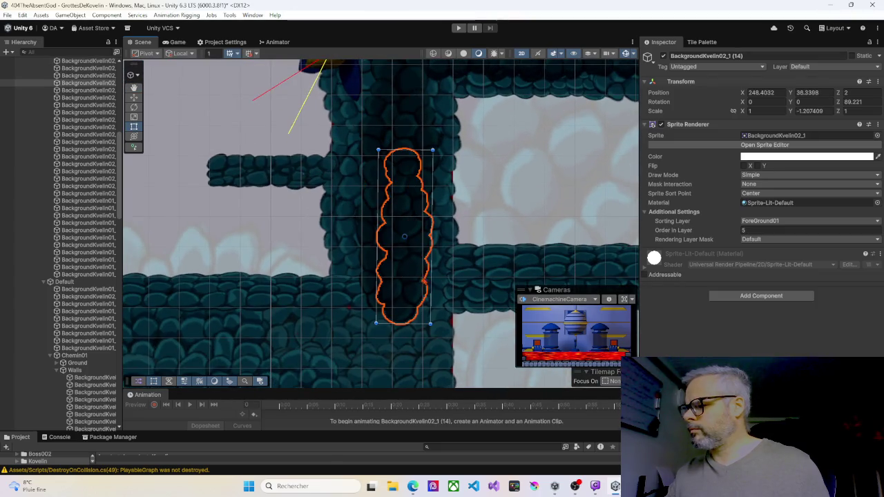
pyautogui.moveTo(431, 278); pyautogui.dragTo(435, 277)
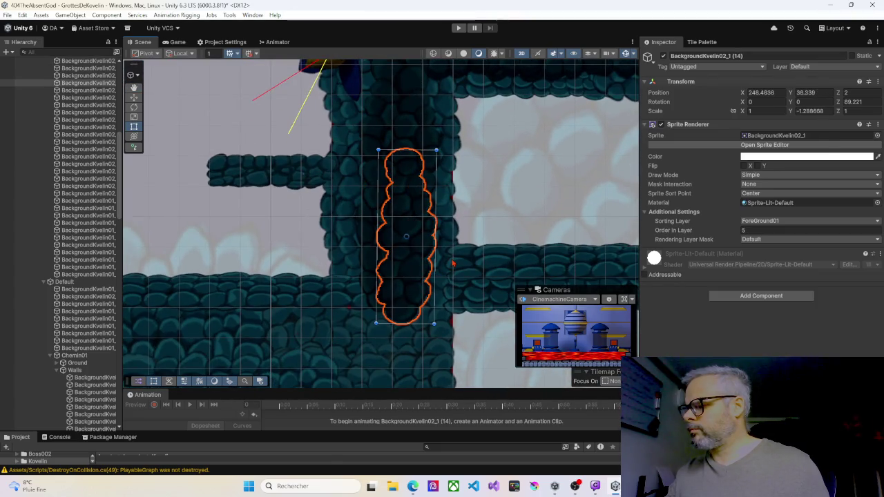
pyautogui.click(453, 263)
pyautogui.scroll(-3, 387, 228)
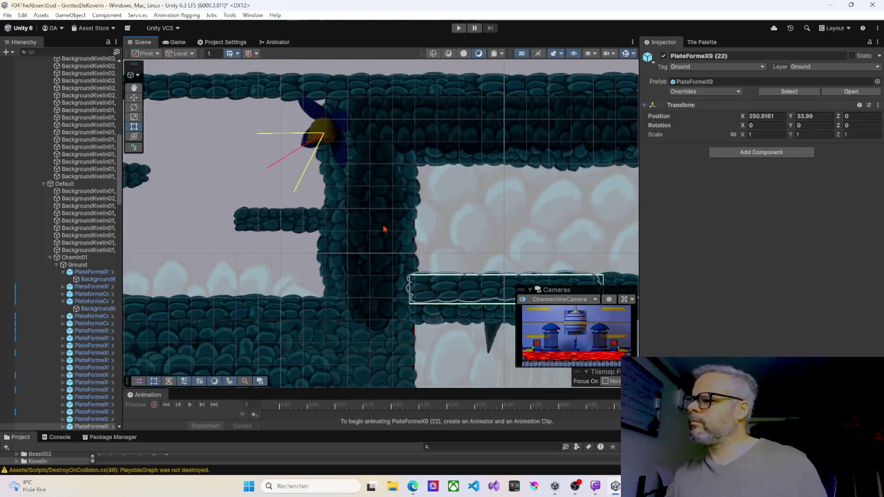
# Step: Duplicate the two pillar pieces, then rotate the copy horizontal and flatten it to the ledge height
pyautogui.scroll(-3, 384, 230)
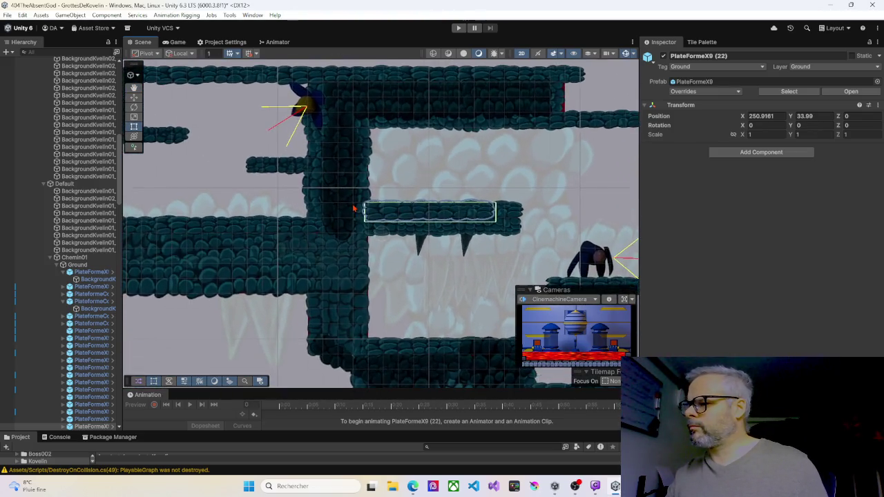
pyautogui.scroll(3, 353, 207)
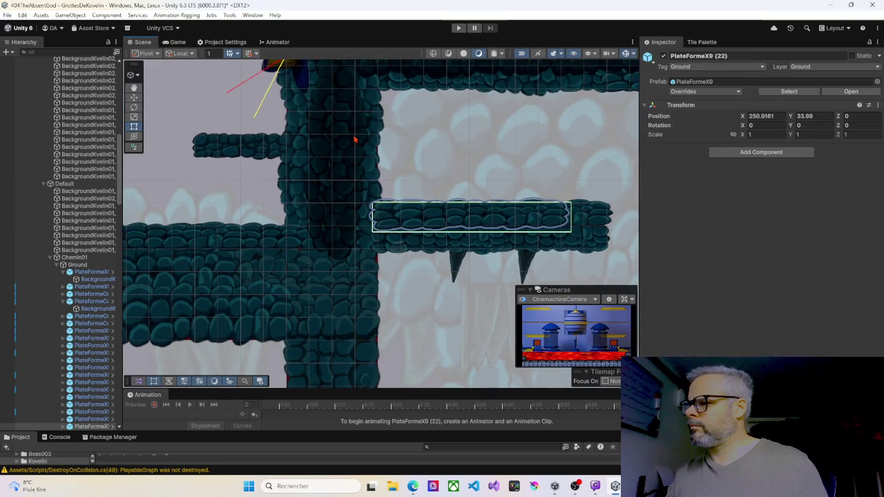
pyautogui.click(354, 139)
pyautogui.keyDown('shift'); pyautogui.click(351, 225); pyautogui.keyUp('shift')
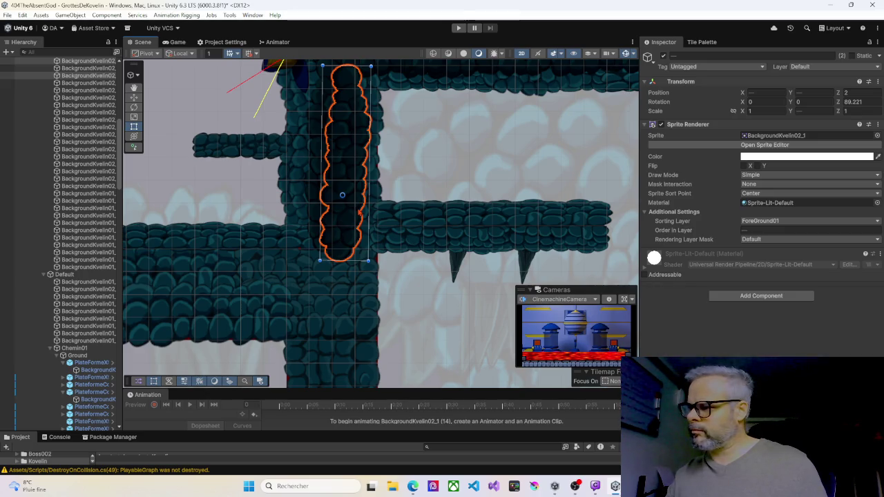
pyautogui.hotkey('ctrl', 'd')
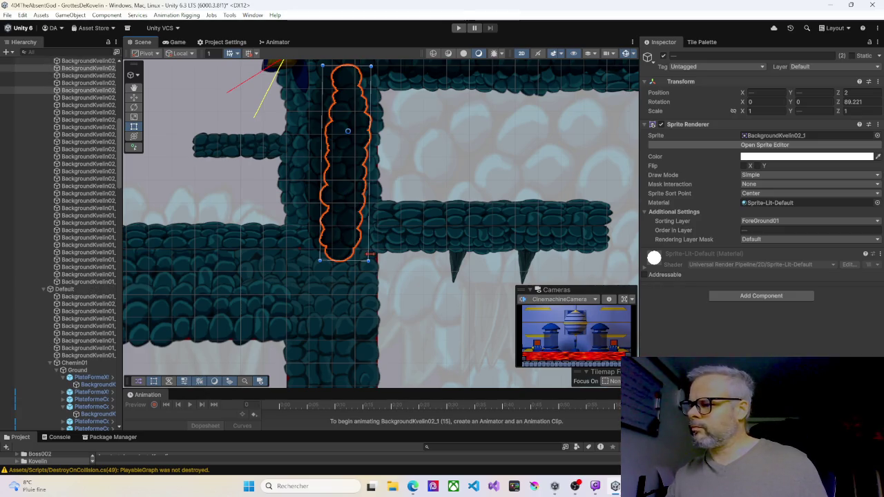
pyautogui.moveTo(373, 269)
pyautogui.mouseDown()
pyautogui.moveTo(395, 236)
pyautogui.moveTo(422, 121)
pyautogui.moveTo(484, 218)
pyautogui.moveTo(474, 220)
pyautogui.moveTo(522, 232)
pyautogui.moveTo(497, 234)
pyautogui.mouseUp()
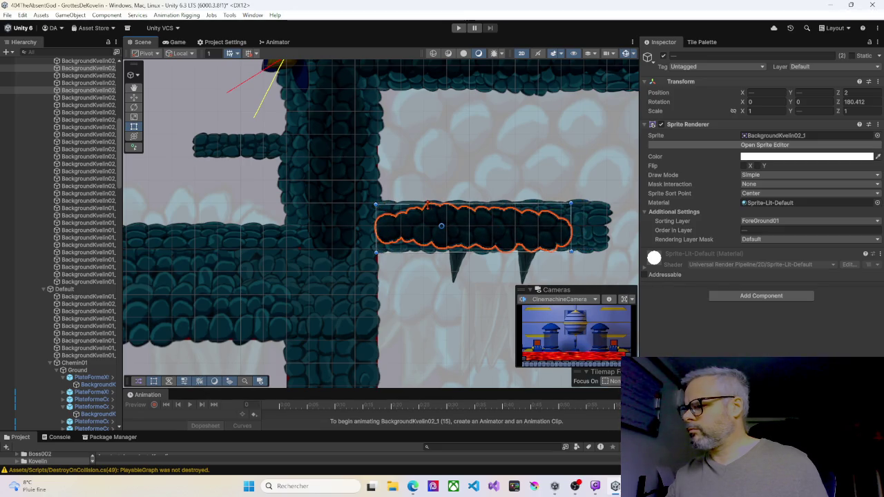
pyautogui.moveTo(440, 204)
pyautogui.mouseDown()
pyautogui.moveTo(480, 246)
pyautogui.moveTo(513, 230)
pyautogui.mouseUp()
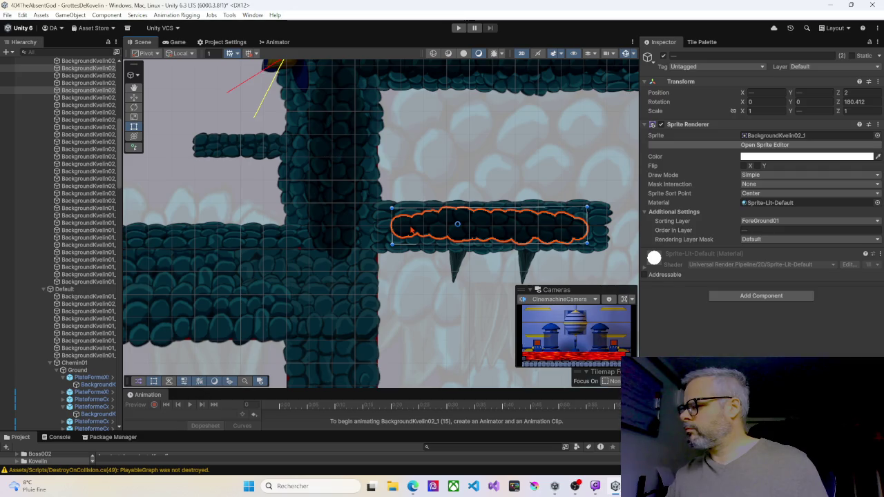
# Step: Slide the horizontal BackgroundKvelin02_1 (17) slab left over the platform end at the column
pyautogui.click(434, 232)
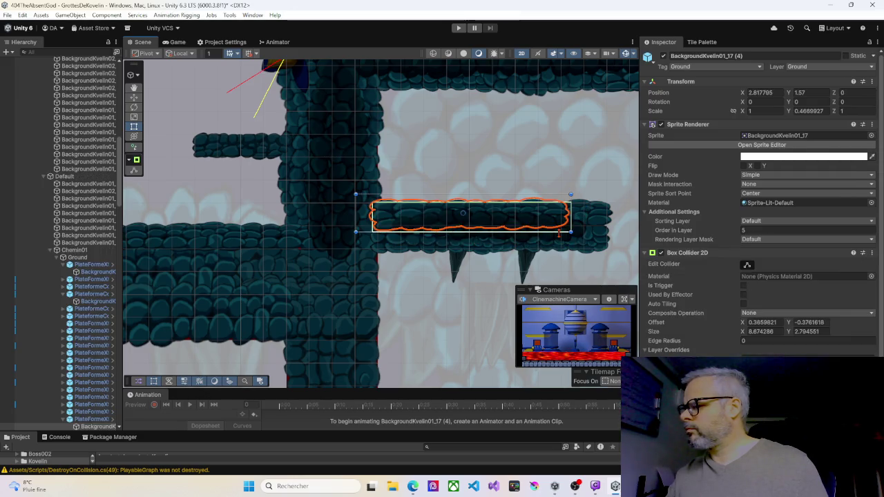
pyautogui.click(577, 236)
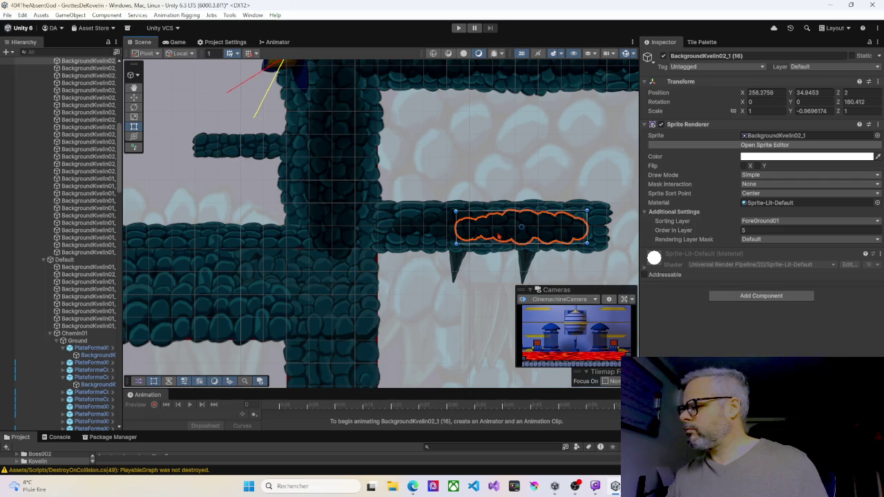
pyautogui.click(436, 231)
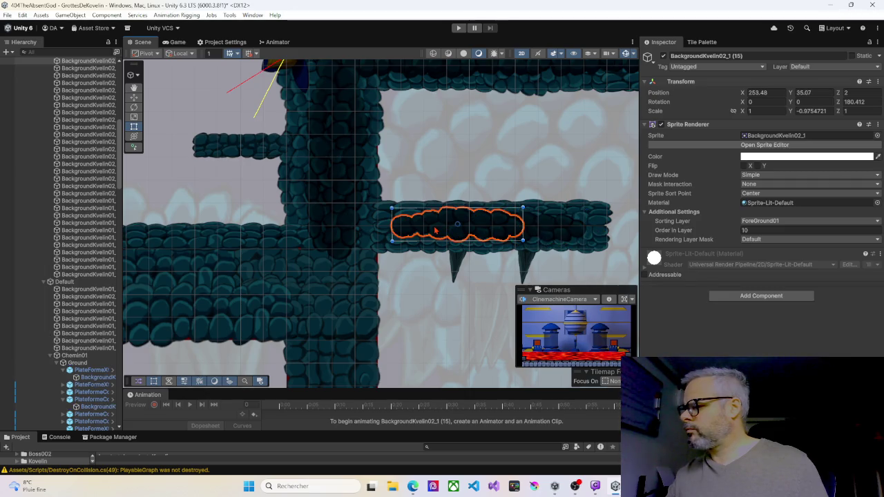
pyautogui.click(553, 233)
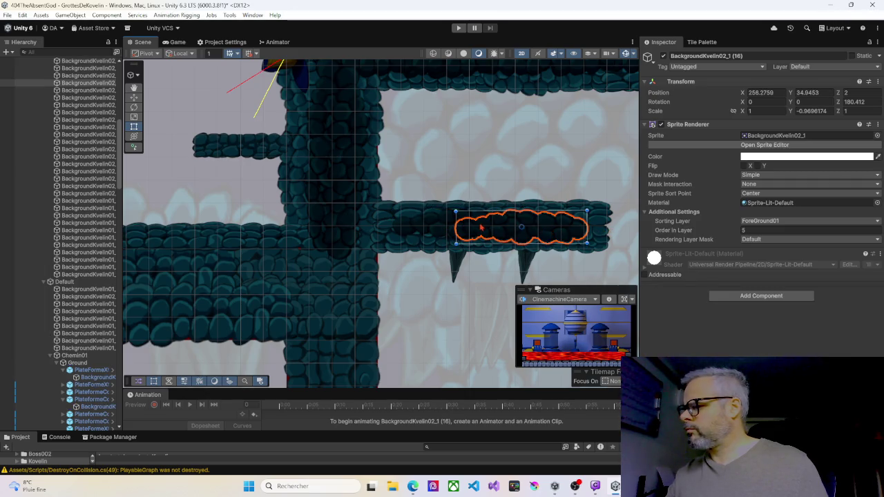
pyautogui.click(425, 229)
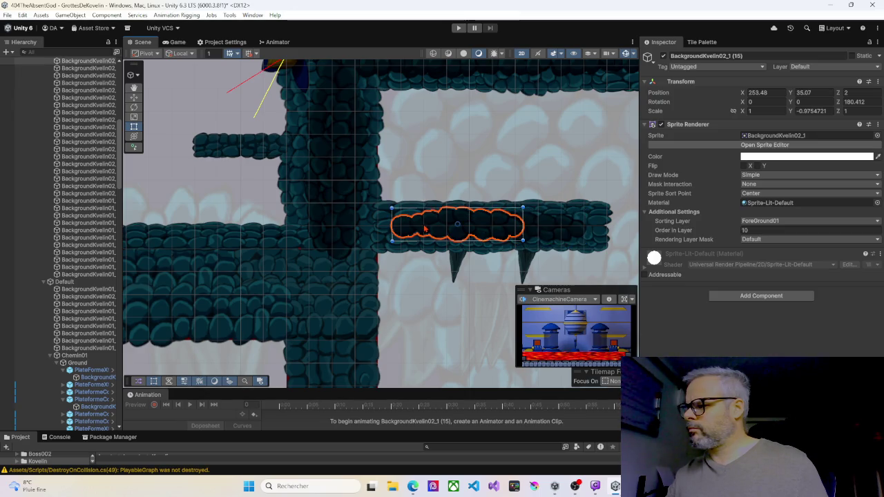
pyautogui.click(553, 231)
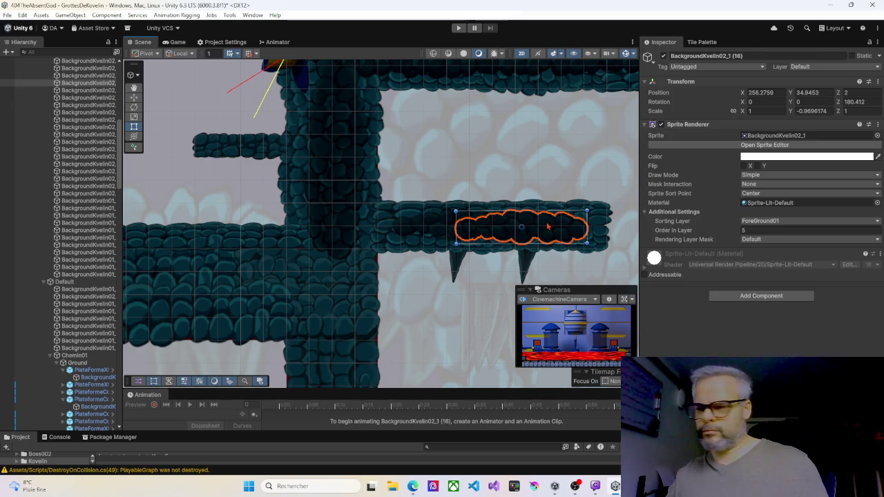
pyautogui.moveTo(556, 230)
pyautogui.mouseDown()
pyautogui.moveTo(385, 228)
pyautogui.moveTo(400, 226)
pyautogui.mouseUp()
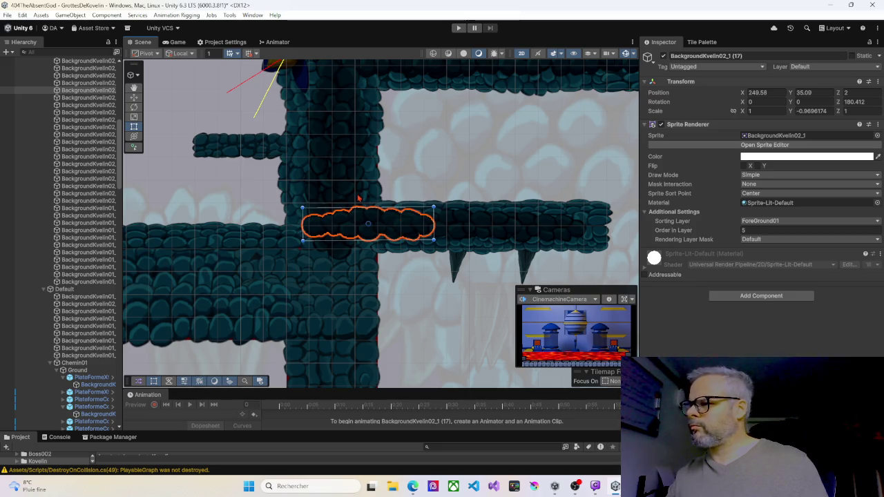
pyautogui.click(357, 124)
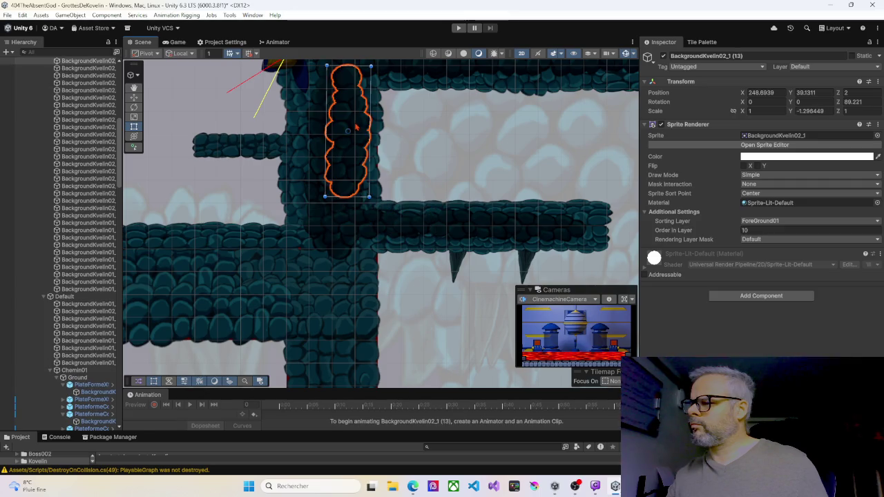
# Step: Duplicate two rock sprites and move the copies down to the lower column
pyautogui.keyDown('shift'); pyautogui.click(344, 250); pyautogui.keyUp('shift')
pyautogui.hotkey('ctrl', 'd')
pyautogui.moveTo(345, 183)
pyautogui.mouseDown()
pyautogui.moveTo(331, 296)
pyautogui.moveTo(326, 163)
pyautogui.moveTo(324, 175)
pyautogui.mouseUp()
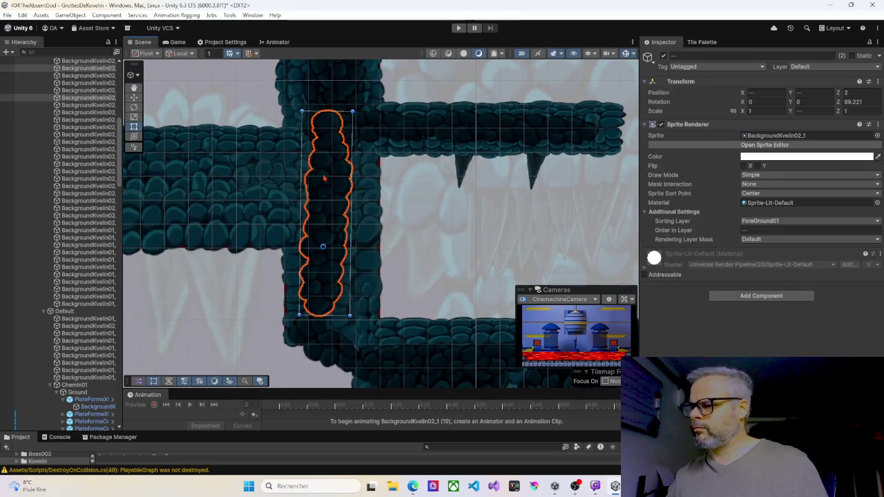
pyautogui.click(331, 159)
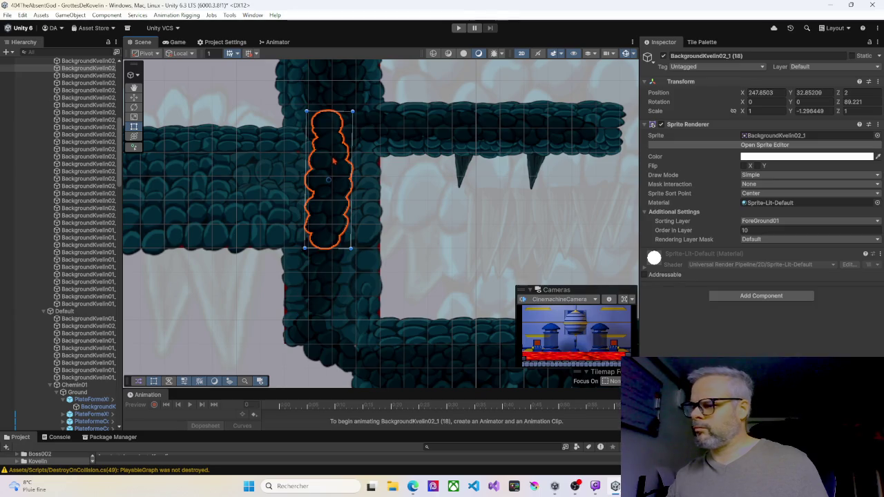
pyautogui.moveTo(331, 216); pyautogui.dragTo(342, 308)
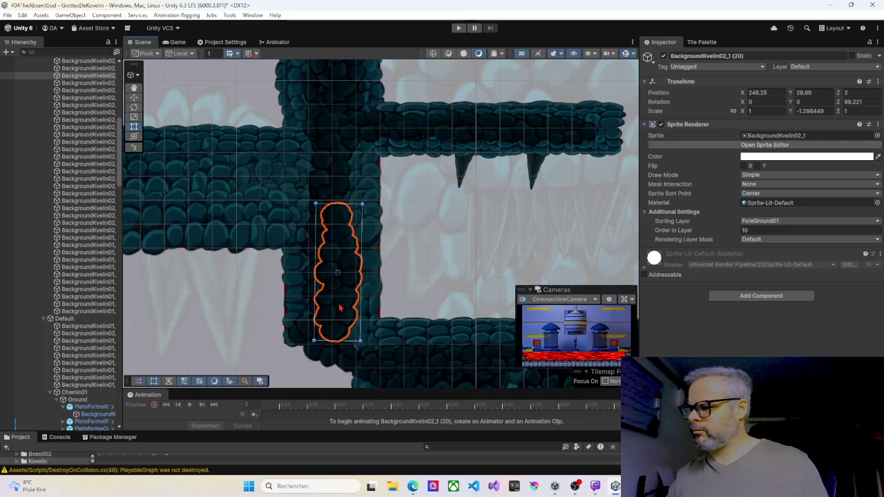
# Step: Shorten the large rock sprite from its top and move the narrow rock over the lower wall's red edge
pyautogui.scroll(-6, 339, 308)
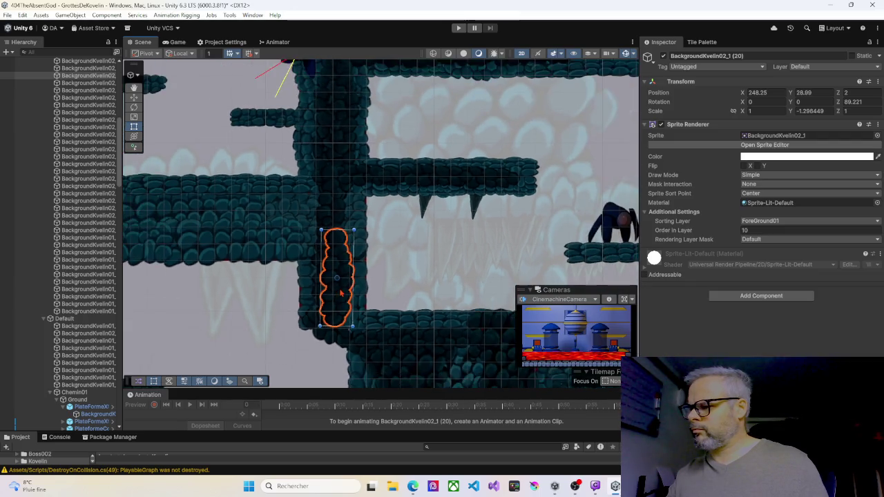
pyautogui.moveTo(413, 279); pyautogui.dragTo(339, 197)
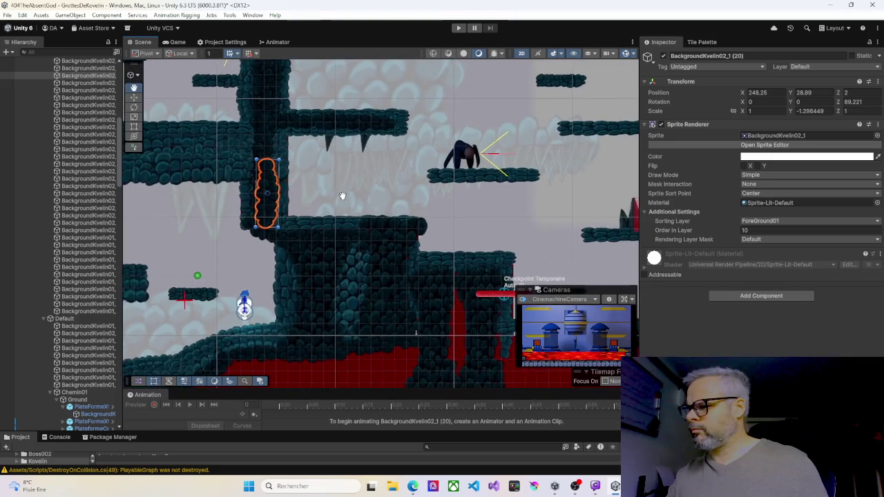
pyautogui.click(381, 224)
pyautogui.moveTo(389, 215)
pyautogui.mouseDown()
pyautogui.moveTo(389, 229)
pyautogui.moveTo(399, 222)
pyautogui.moveTo(400, 250)
pyautogui.mouseUp()
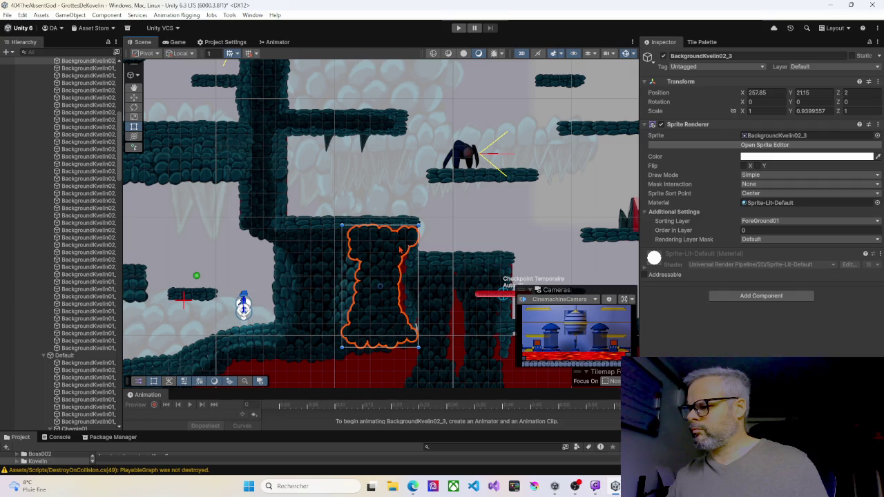
pyautogui.click(268, 166)
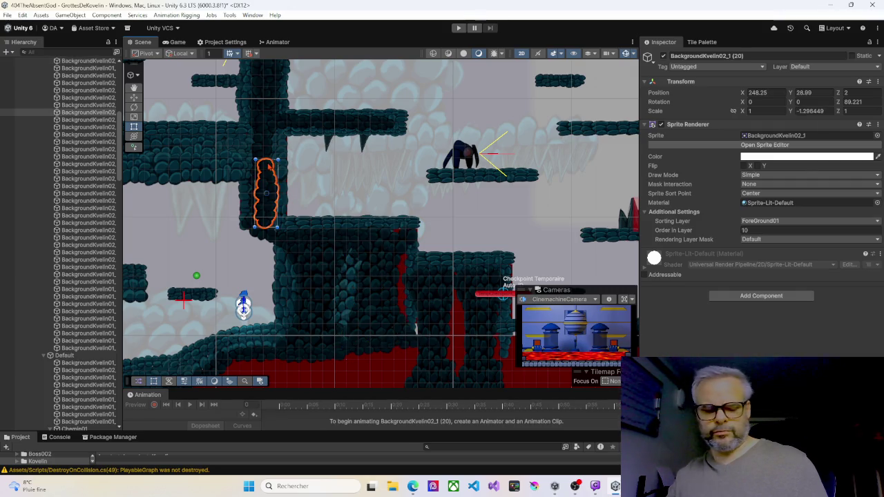
pyautogui.moveTo(268, 166)
pyautogui.mouseDown()
pyautogui.moveTo(355, 226)
pyautogui.moveTo(407, 235)
pyautogui.moveTo(404, 275)
pyautogui.mouseUp()
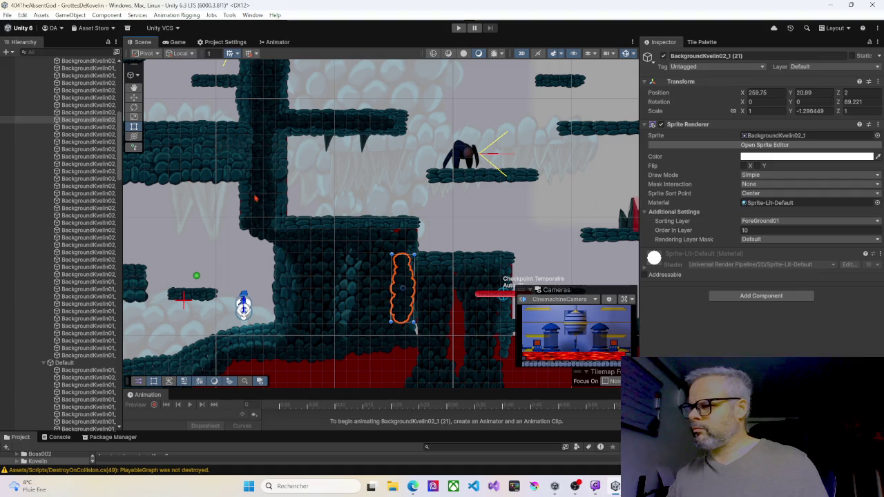
# Step: Move a platform sprite down onto the block above the lava and rotate it 180°
pyautogui.click(192, 146)
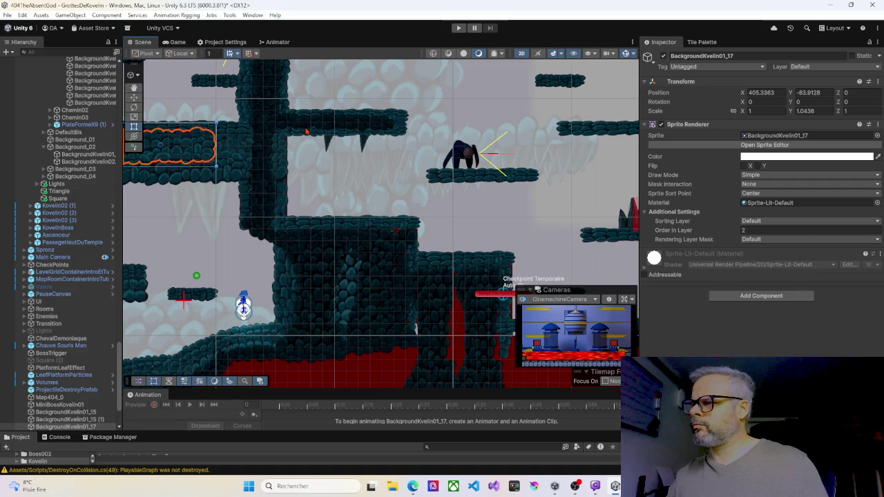
pyautogui.click(396, 126)
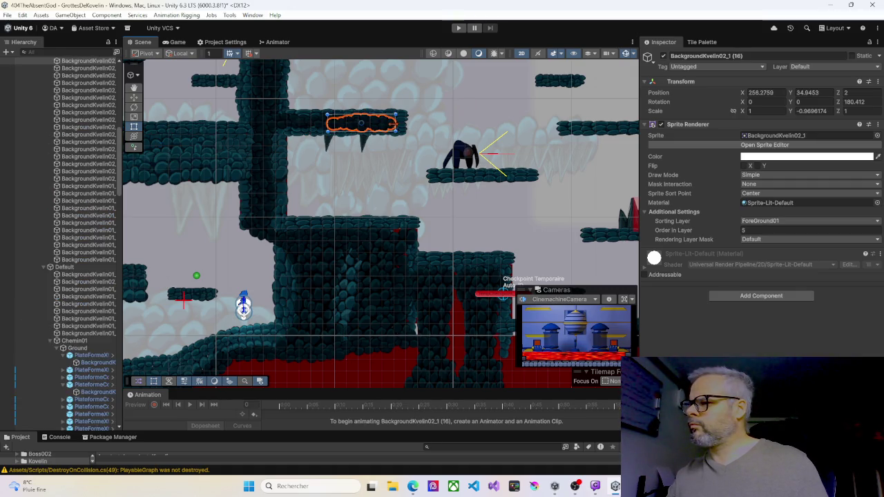
pyautogui.click(399, 127)
pyautogui.click(399, 128)
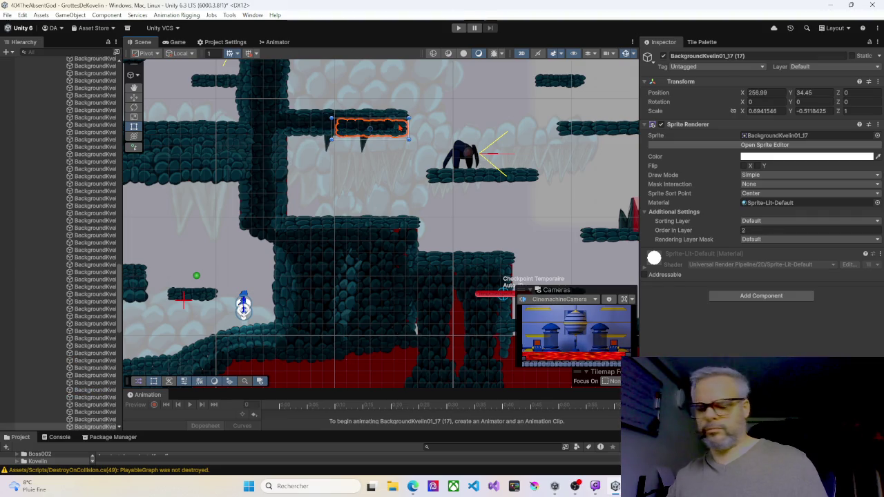
pyautogui.moveTo(397, 137); pyautogui.dragTo(411, 247)
pyautogui.moveTo(340, 229)
pyautogui.mouseDown()
pyautogui.moveTo(438, 199)
pyautogui.moveTo(450, 264)
pyautogui.mouseUp()
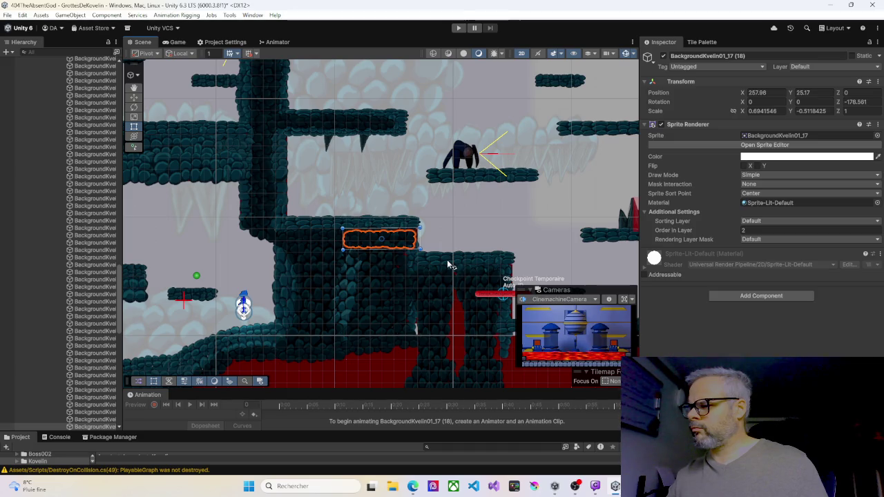
pyautogui.moveTo(359, 242); pyautogui.dragTo(364, 237)
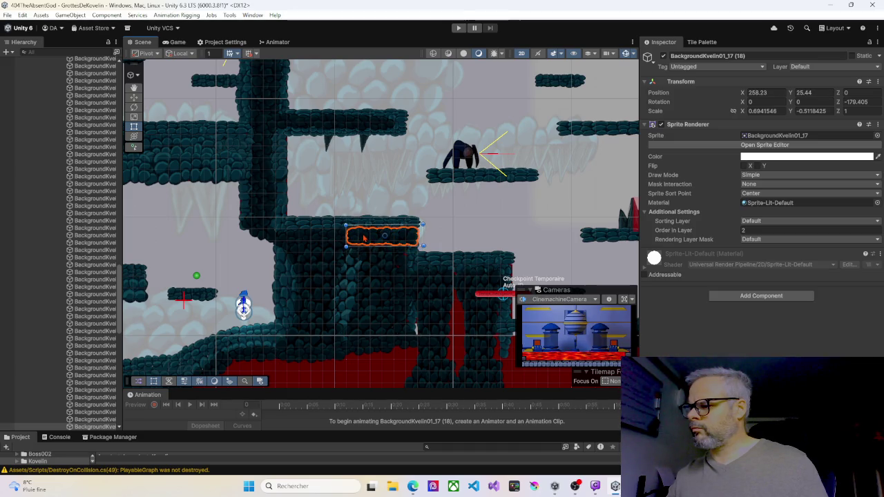
pyautogui.click(402, 263)
pyautogui.scroll(5, 402, 259)
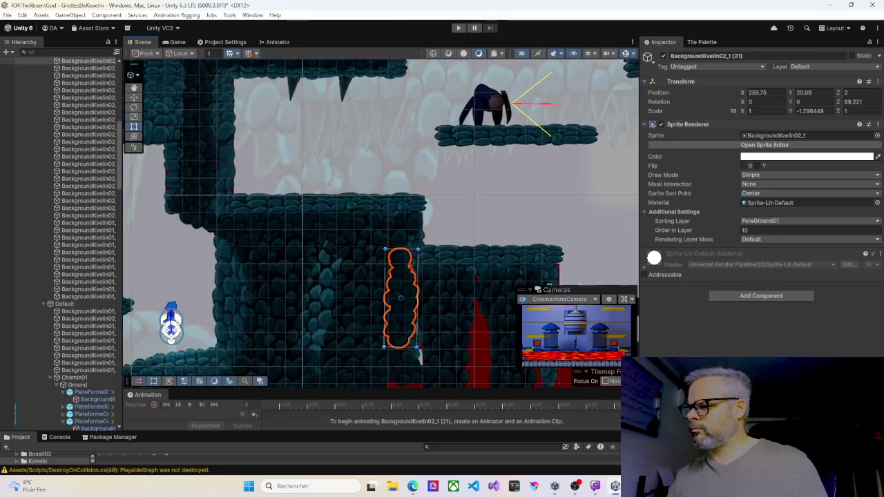
# Step: Stretch the pillar sprite upward and widen the wide rock sprite over the red edge
pyautogui.moveTo(402, 244); pyautogui.dragTo(399, 238)
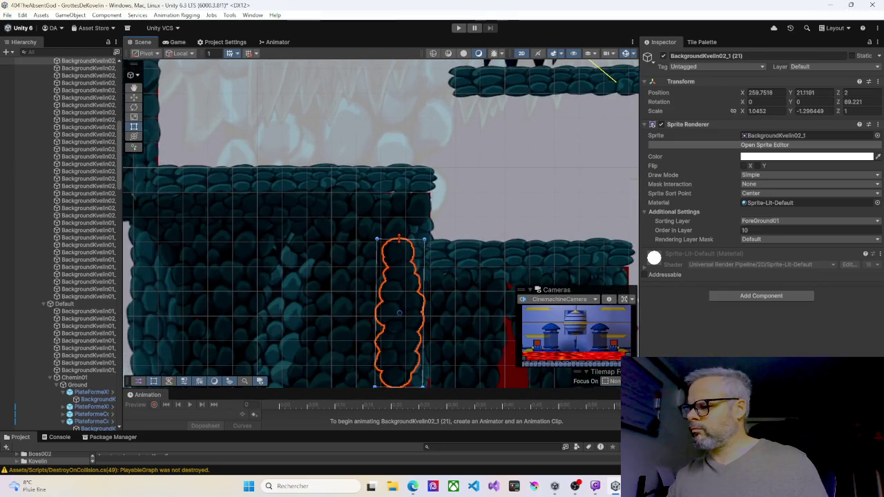
pyautogui.scroll(3, 443, 228)
pyautogui.click(449, 196)
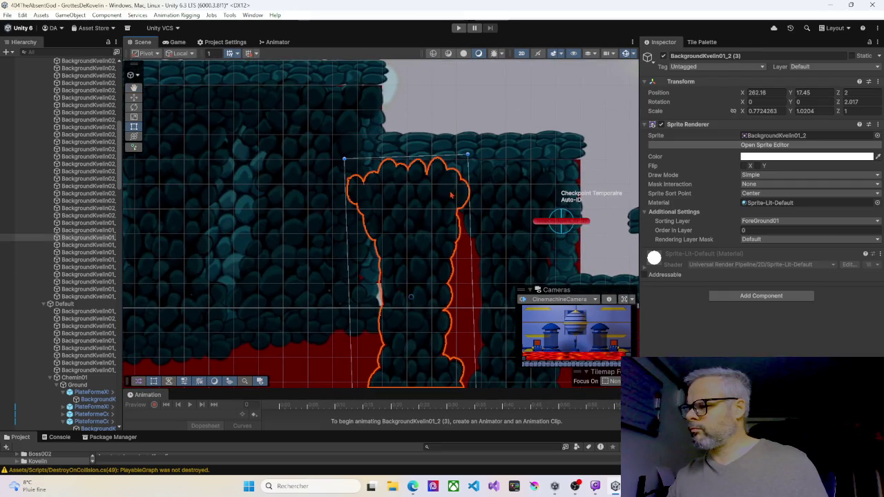
pyautogui.moveTo(468, 187); pyautogui.dragTo(474, 187)
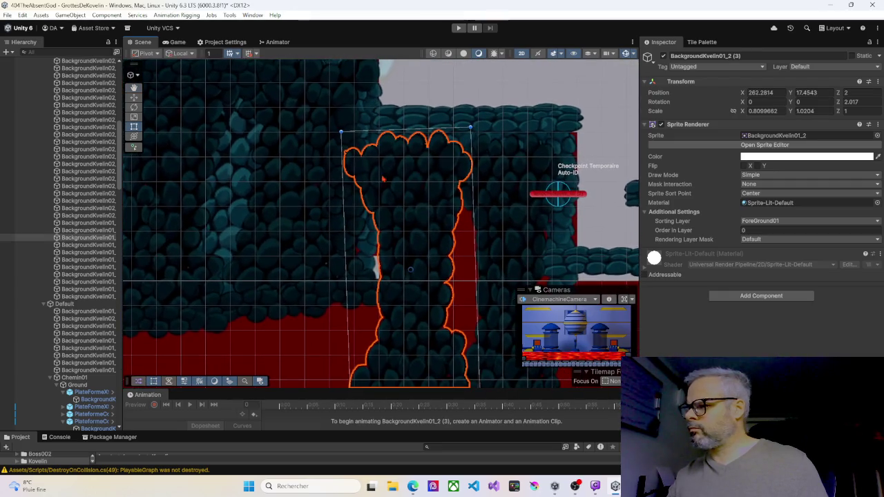
# Step: Duplicate the narrow pillar sprite and place the copy over the red gap
pyautogui.click(341, 105)
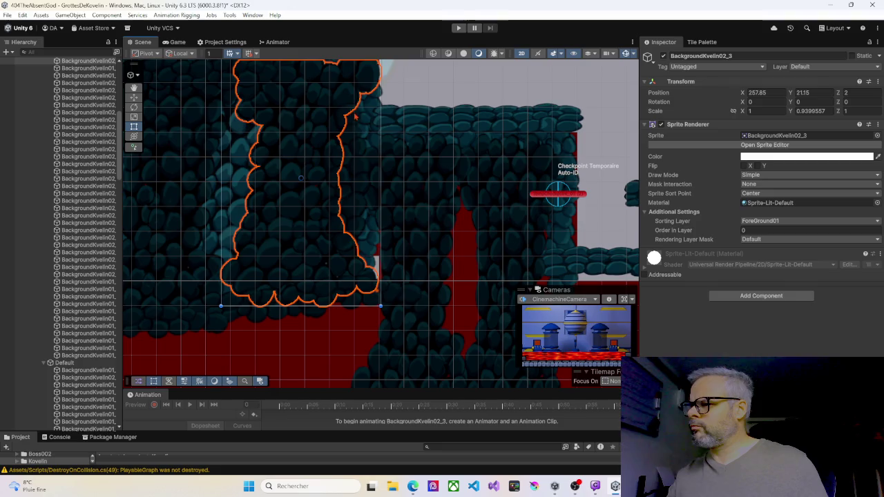
pyautogui.click(361, 158)
pyautogui.scroll(-3, 414, 194)
pyautogui.moveTo(420, 198); pyautogui.dragTo(354, 163)
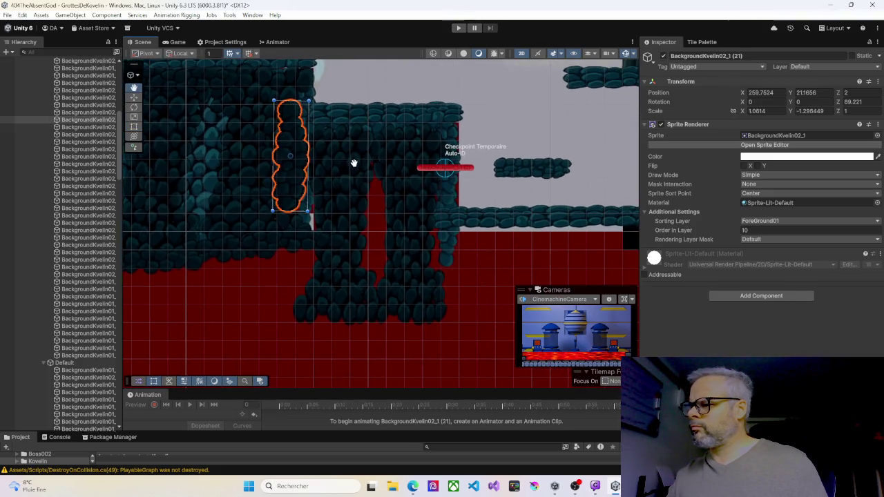
pyautogui.hotkey('ctrl', 'd')
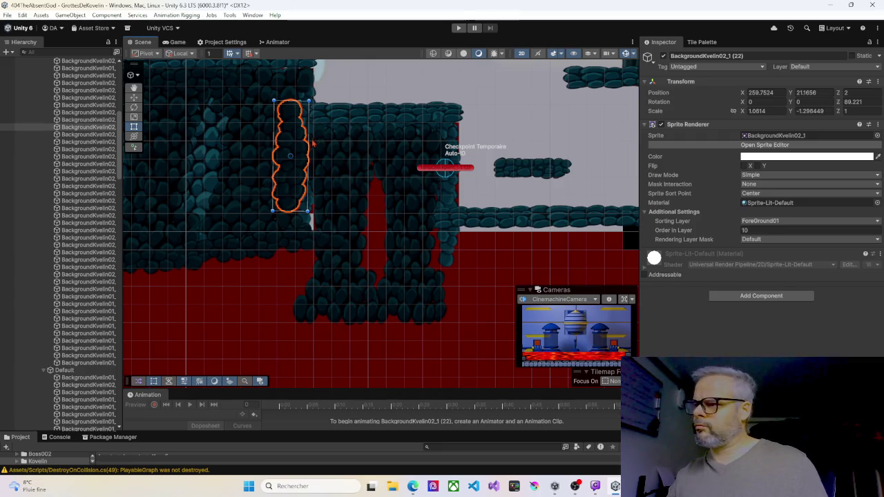
pyautogui.moveTo(317, 147); pyautogui.dragTo(378, 207)
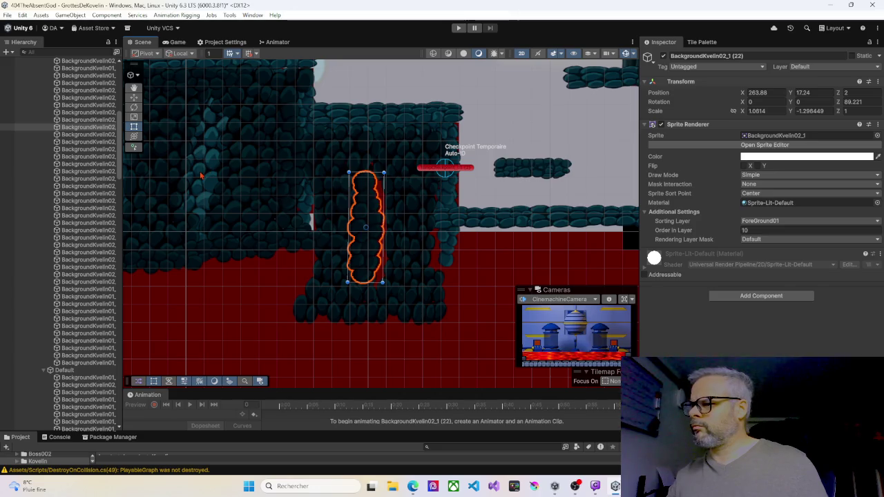
# Step: Move the large rock sprite over the red area and place a duplicate to its right
pyautogui.click(202, 175)
pyautogui.click(206, 182)
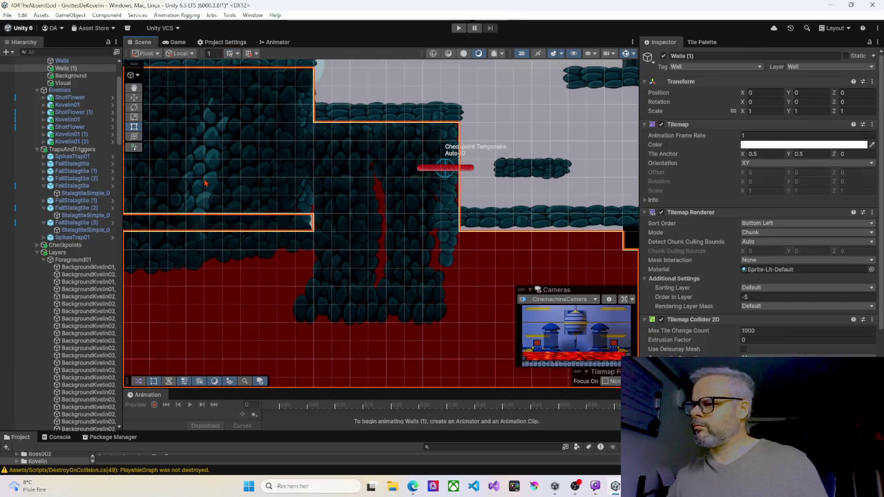
pyautogui.click(206, 182)
pyautogui.click(205, 182)
pyautogui.click(205, 183)
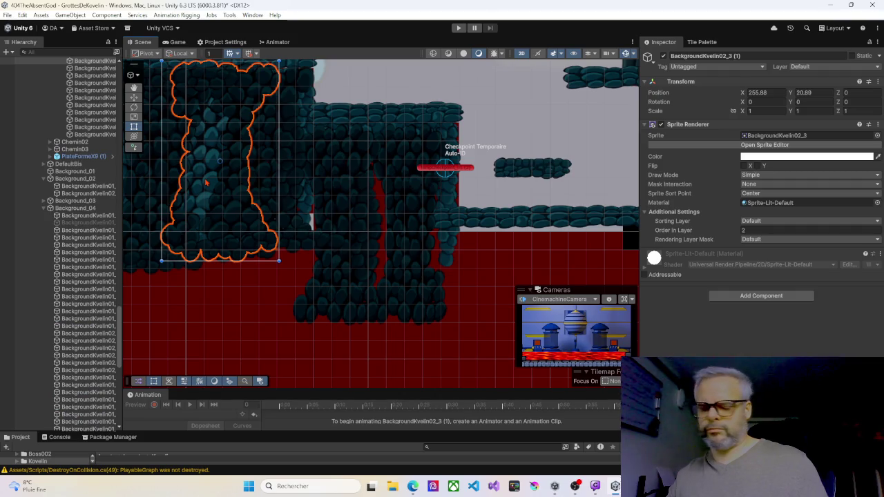
pyautogui.moveTo(213, 178)
pyautogui.mouseDown()
pyautogui.moveTo(348, 235)
pyautogui.moveTo(364, 231)
pyautogui.moveTo(313, 215)
pyautogui.mouseUp()
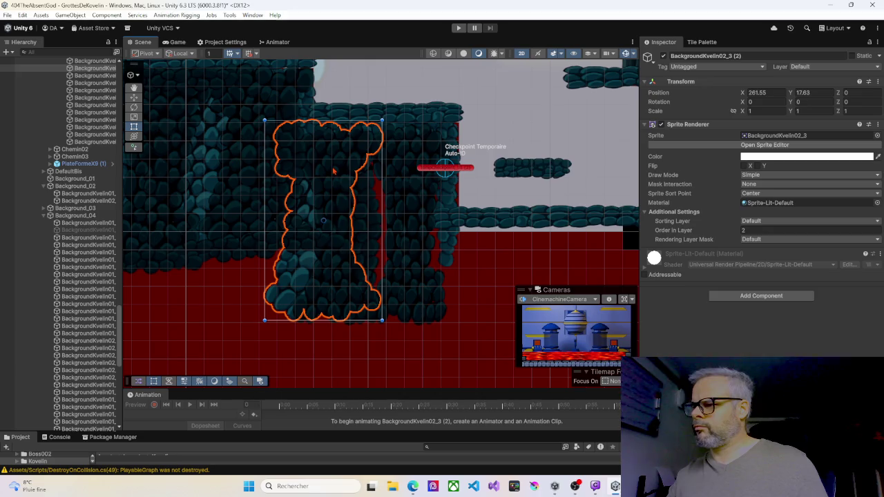
pyautogui.hotkey('ctrl', 'd')
pyautogui.moveTo(334, 171)
pyautogui.mouseDown()
pyautogui.moveTo(416, 179)
pyautogui.moveTo(403, 178)
pyautogui.mouseUp()
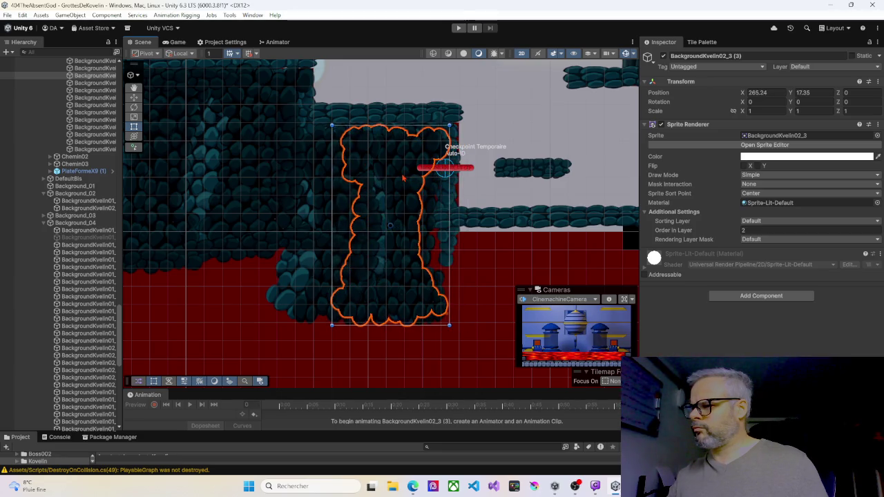
# Step: Duplicate three rock tiles from the upper platform and lay them over the red tilemap edge
pyautogui.scroll(-3, 344, 207)
pyautogui.moveTo(212, 202)
pyautogui.mouseDown()
pyautogui.moveTo(366, 212)
pyautogui.moveTo(542, 185)
pyautogui.mouseUp()
pyautogui.moveTo(407, 194)
pyautogui.mouseDown()
pyautogui.moveTo(283, 182)
pyautogui.moveTo(272, 198)
pyautogui.moveTo(224, 211)
pyautogui.moveTo(148, 211)
pyautogui.mouseUp()
pyautogui.scroll(3, 284, 166)
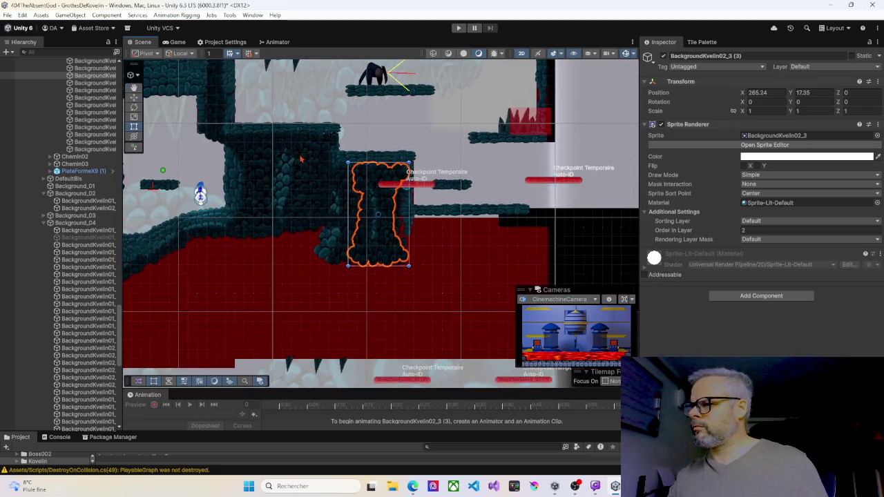
pyautogui.moveTo(284, 166)
pyautogui.mouseDown()
pyautogui.moveTo(304, 175)
pyautogui.moveTo(387, 290)
pyautogui.moveTo(394, 270)
pyautogui.moveTo(383, 238)
pyautogui.moveTo(485, 226)
pyautogui.mouseUp()
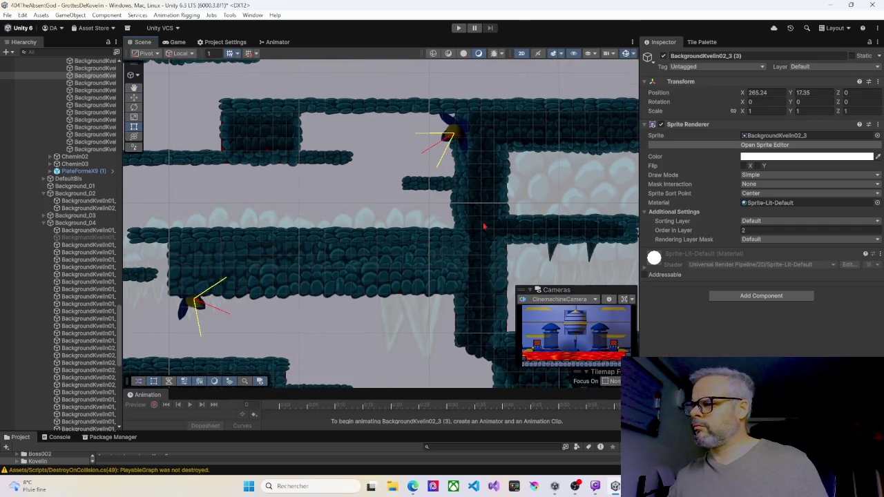
pyautogui.click(269, 257)
pyautogui.keyDown('ctrl'); pyautogui.click(304, 259); pyautogui.keyUp('ctrl')
pyautogui.keyDown('ctrl'); pyautogui.click(359, 258); pyautogui.keyUp('ctrl')
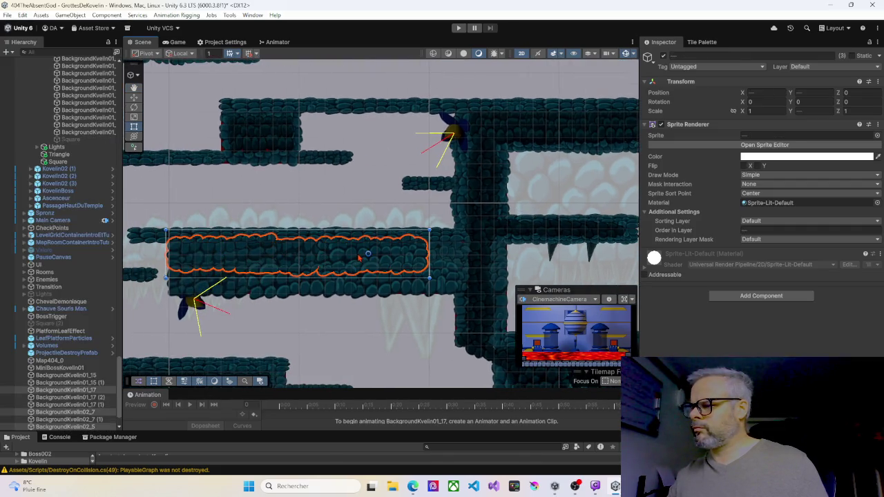
pyautogui.hotkey('ctrl', 'd')
pyautogui.moveTo(397, 261)
pyautogui.mouseDown()
pyautogui.moveTo(311, 181)
pyautogui.moveTo(501, 250)
pyautogui.mouseUp()
pyautogui.moveTo(493, 179)
pyautogui.mouseDown()
pyautogui.moveTo(382, 116)
pyautogui.moveTo(210, 50)
pyautogui.mouseUp()
pyautogui.moveTo(268, 130)
pyautogui.mouseDown()
pyautogui.moveTo(448, 193)
pyautogui.moveTo(514, 279)
pyautogui.moveTo(525, 269)
pyautogui.moveTo(517, 266)
pyautogui.mouseUp()
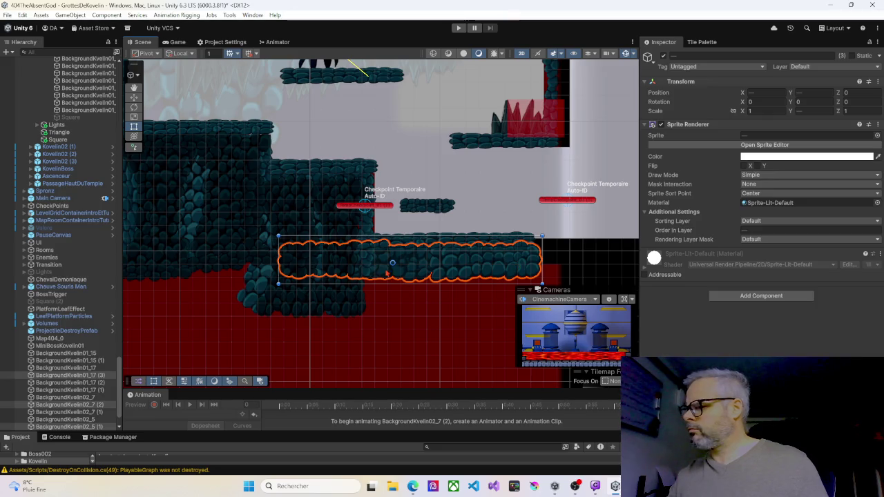
# Step: Check the copied BackgroundKvelin02_7 (2) and BackgroundKvelin02_5 (1) tiles, then run the level in Play mode
pyautogui.click(507, 274)
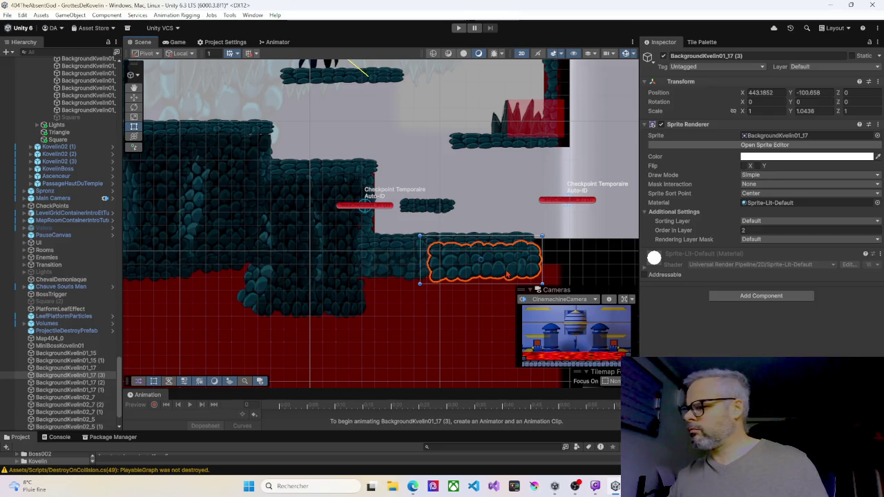
pyautogui.click(405, 275)
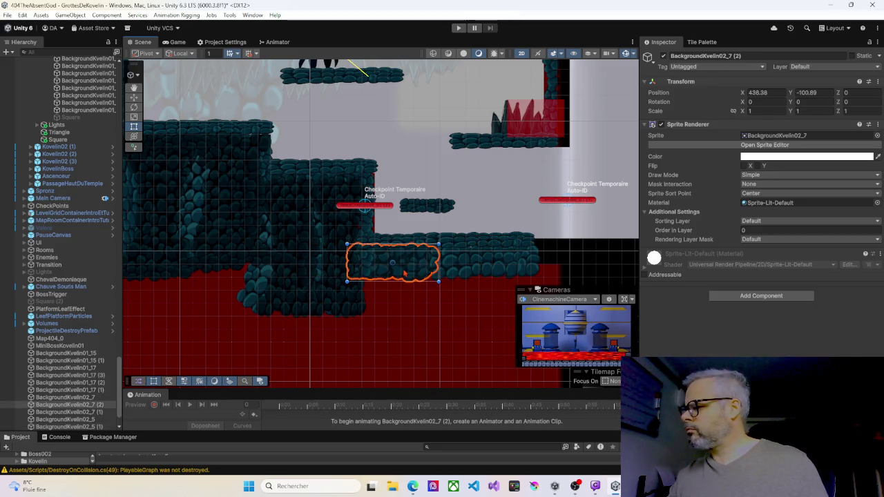
pyautogui.click(322, 269)
pyautogui.scroll(-5, 321, 269)
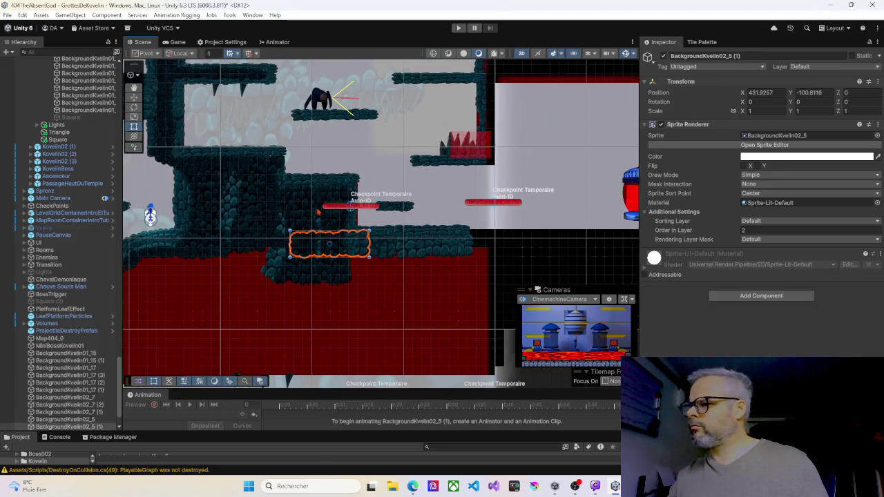
pyautogui.moveTo(248, 193)
pyautogui.mouseDown()
pyautogui.moveTo(492, 217)
pyautogui.moveTo(500, 242)
pyautogui.mouseUp()
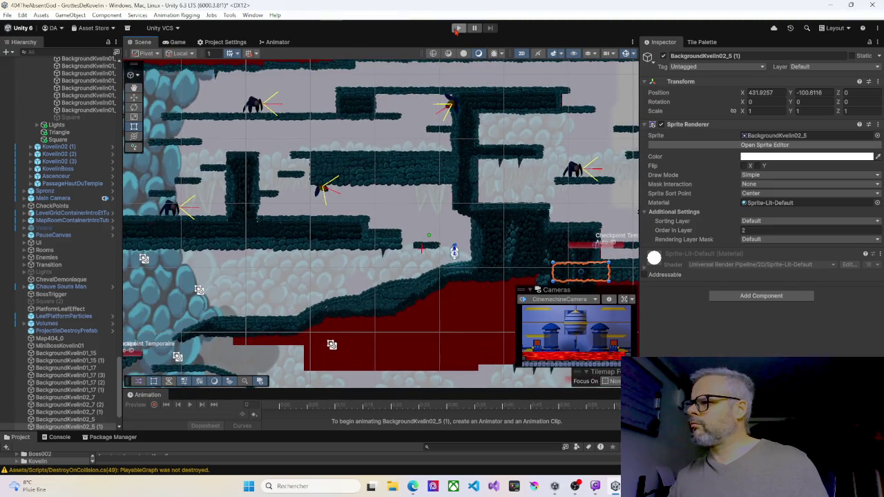
pyautogui.click(457, 27)
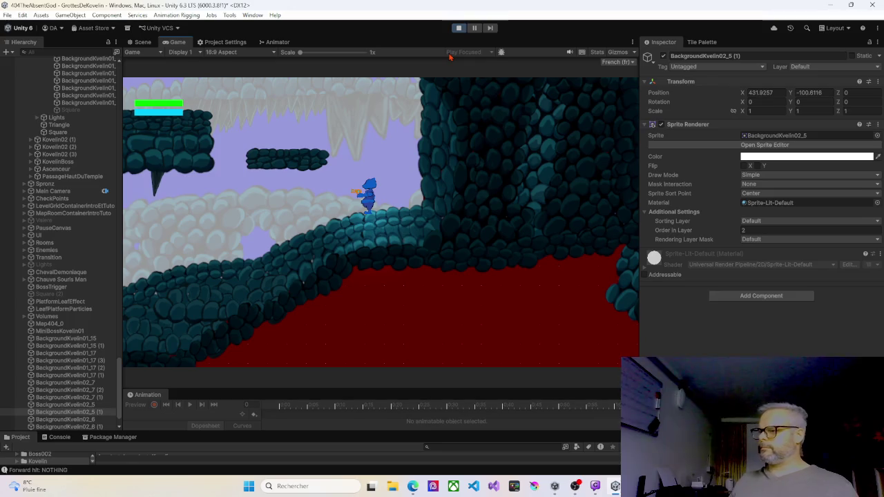
pyautogui.press('Left')
pyautogui.press('space')
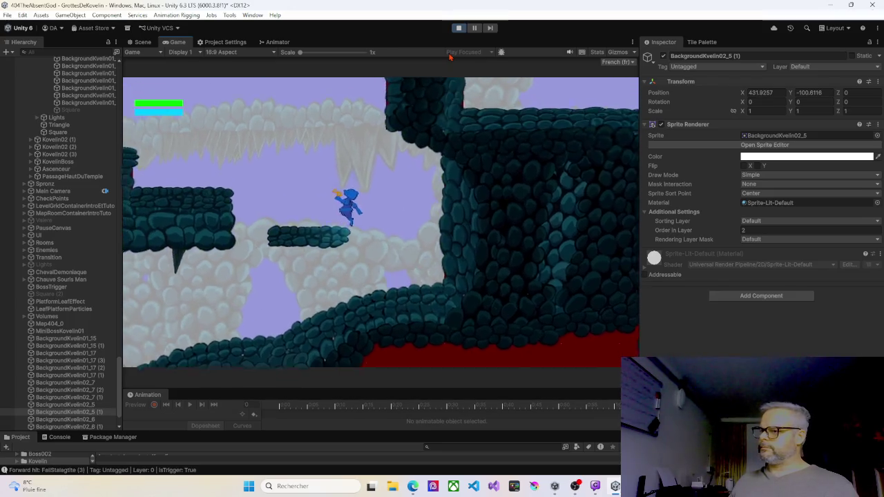
pyautogui.press('Left')
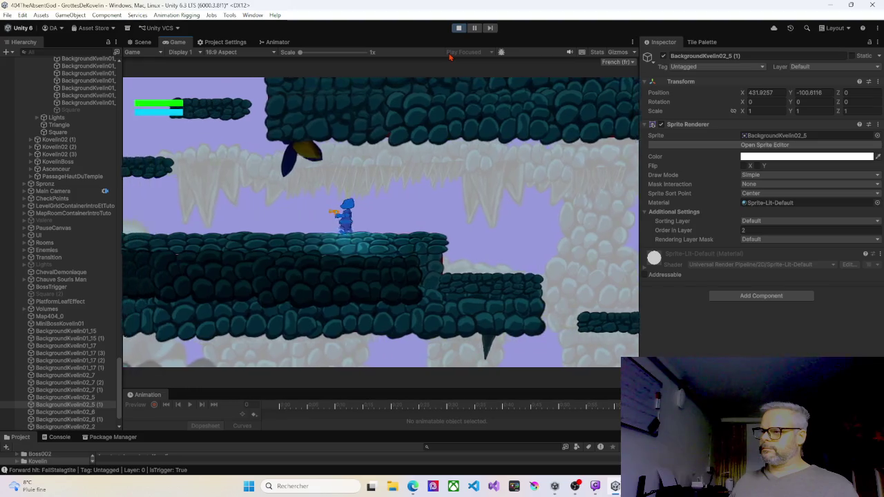
pyautogui.press('Right')
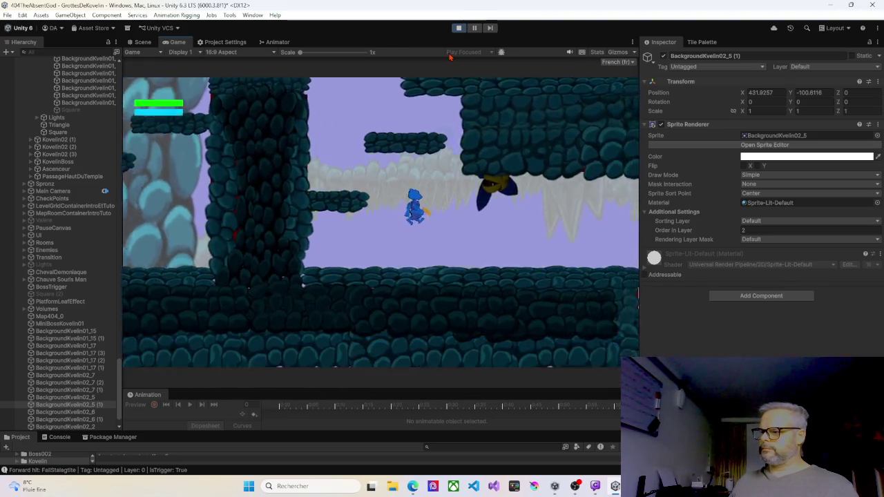
pyautogui.press('Left')
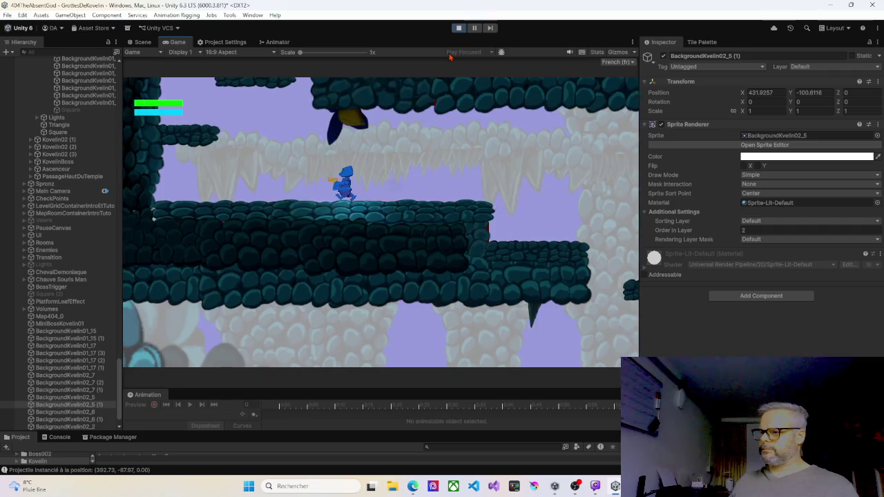
pyautogui.press('Left')
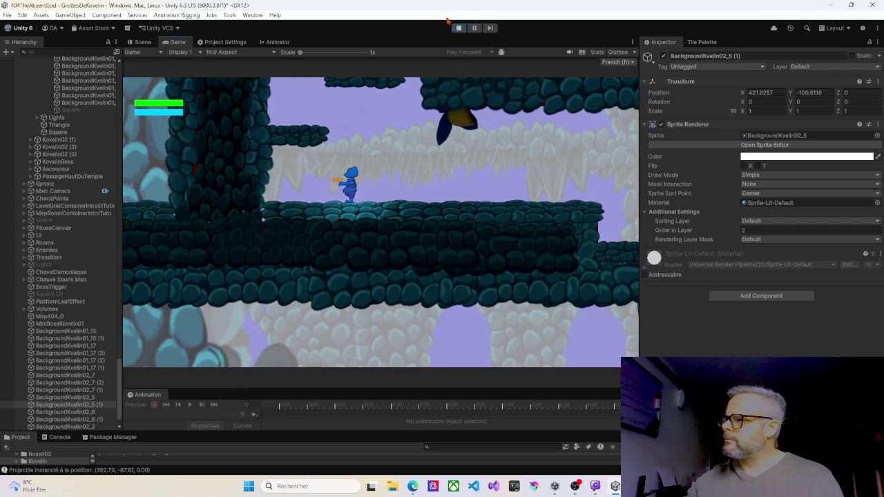
pyautogui.click(458, 28)
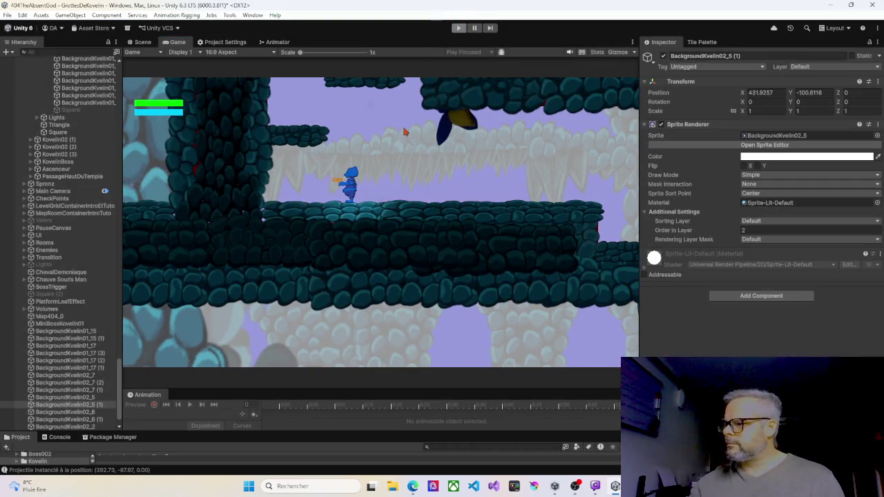
pyautogui.scroll(5, 329, 234)
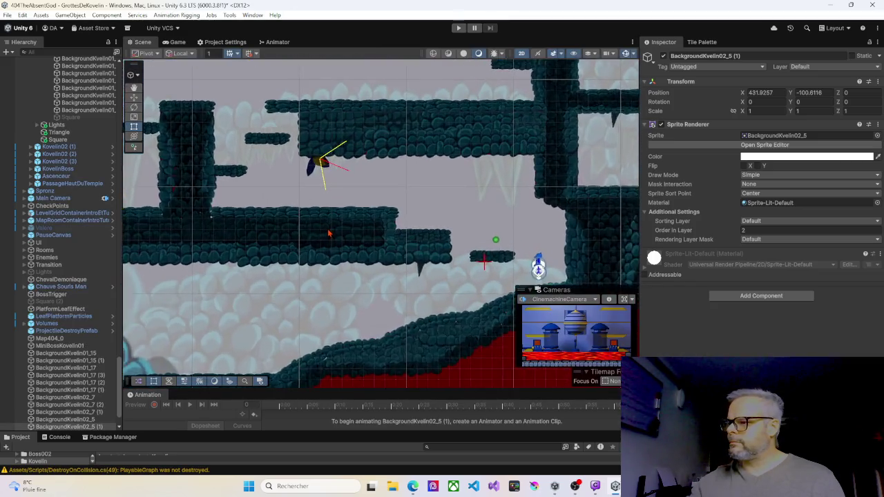
# Step: Pick out the overlapping rock sprite BackgroundKvelin01_16 and set its Order in Layer to 4
pyautogui.click(311, 241)
pyautogui.click(298, 238)
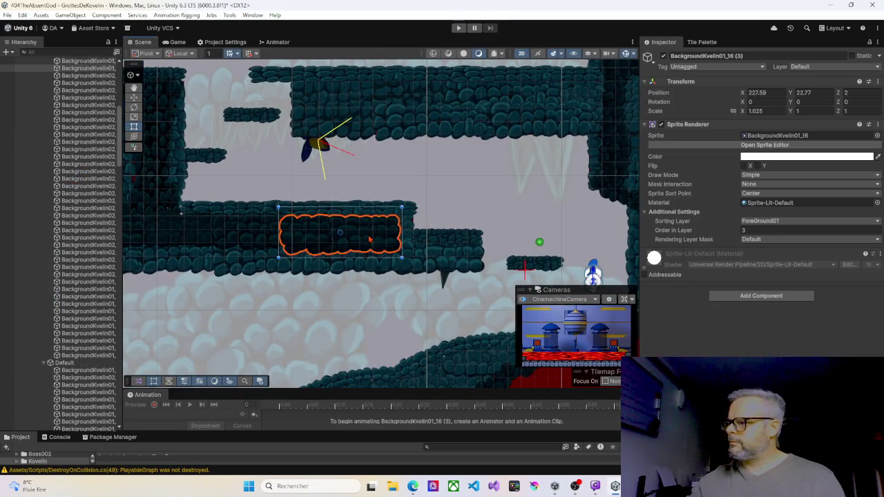
pyautogui.click(217, 239)
pyautogui.click(195, 240)
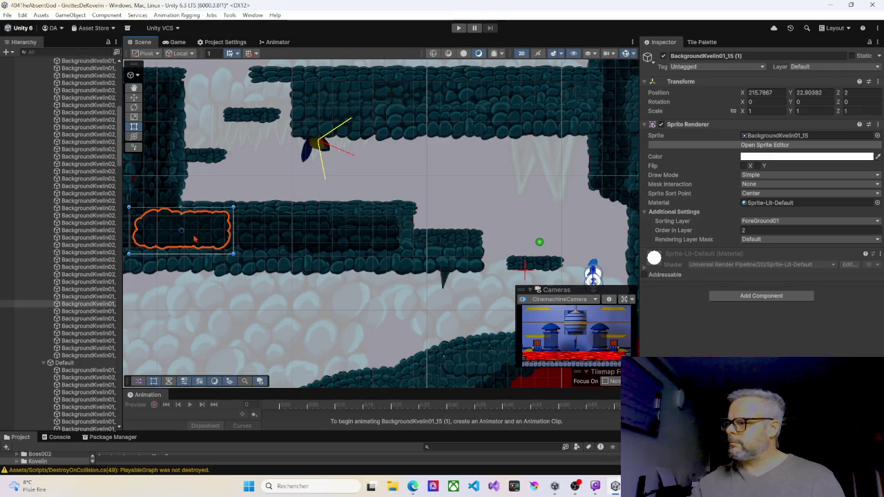
pyautogui.click(256, 238)
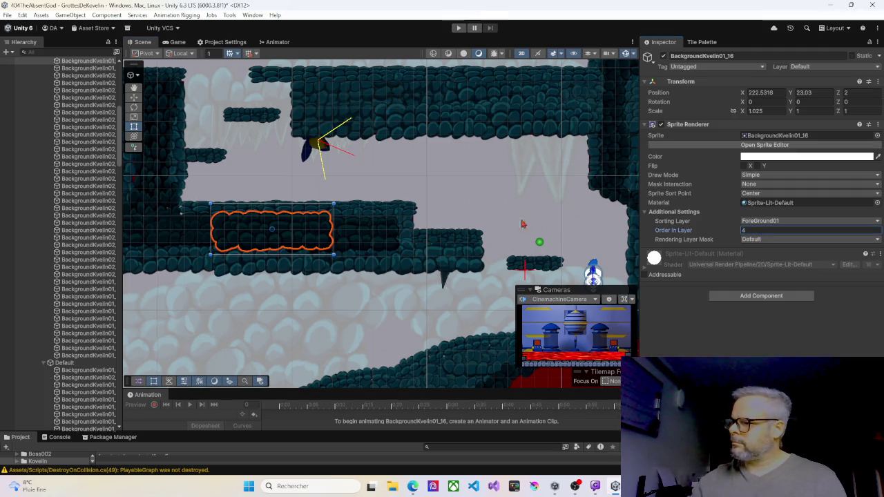
# Step: Set the ShotFlower enemy's sprite Order in Layer to 5 and start Play mode
pyautogui.click(458, 219)
pyautogui.moveTo(247, 186)
pyautogui.mouseDown()
pyautogui.moveTo(287, 184)
pyautogui.moveTo(317, 220)
pyautogui.mouseUp()
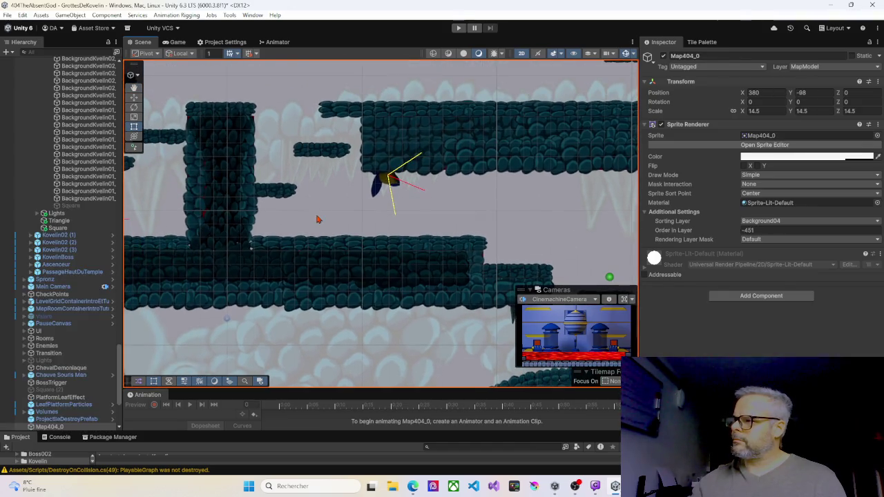
pyautogui.click(385, 185)
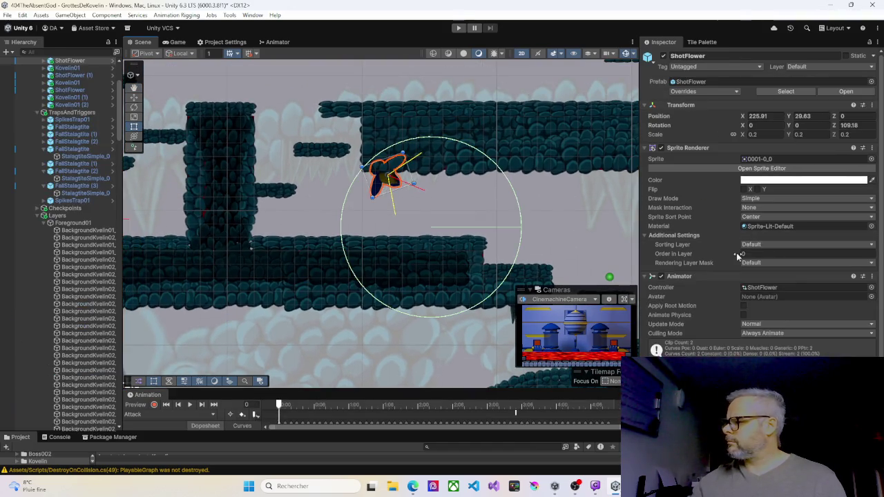
pyautogui.click(461, 28)
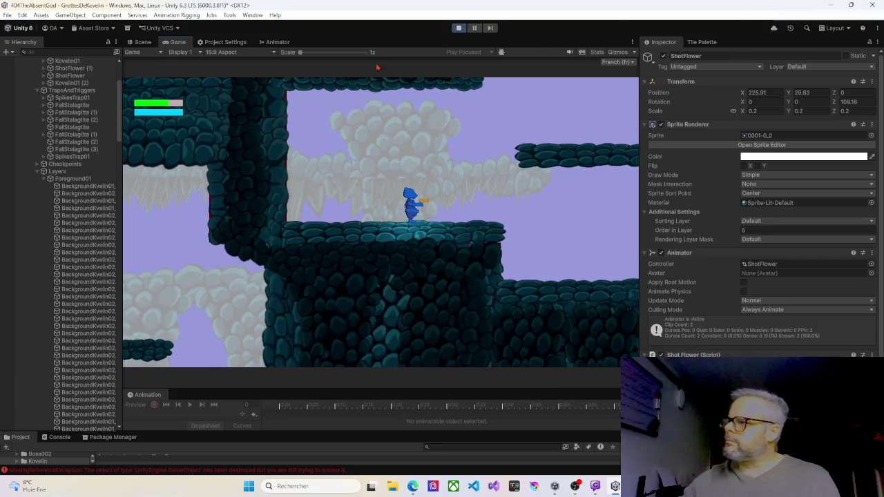
# Step: End the play test by toggling the Play button off
pyautogui.click(460, 29)
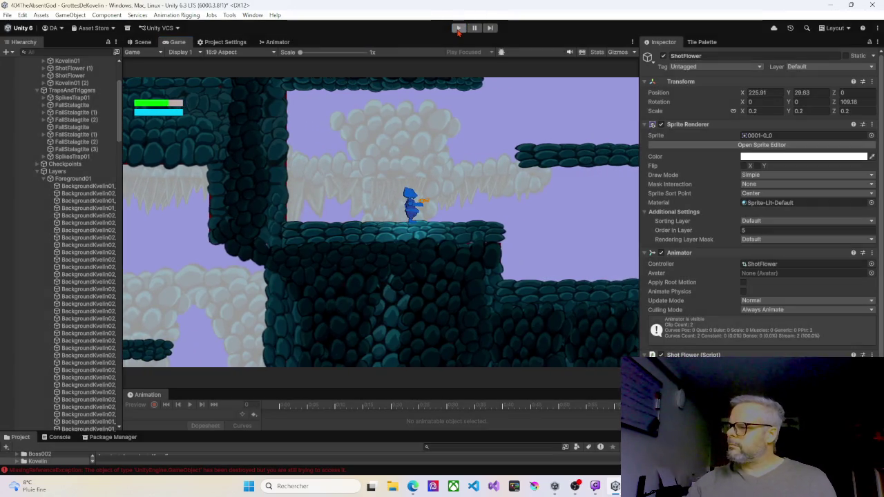
# Step: Duplicate platform PlateFormeX9 (2) and place the copy 3 units to the right
pyautogui.moveTo(584, 159)
pyautogui.mouseDown()
pyautogui.moveTo(387, 146)
pyautogui.moveTo(387, 156)
pyautogui.mouseUp()
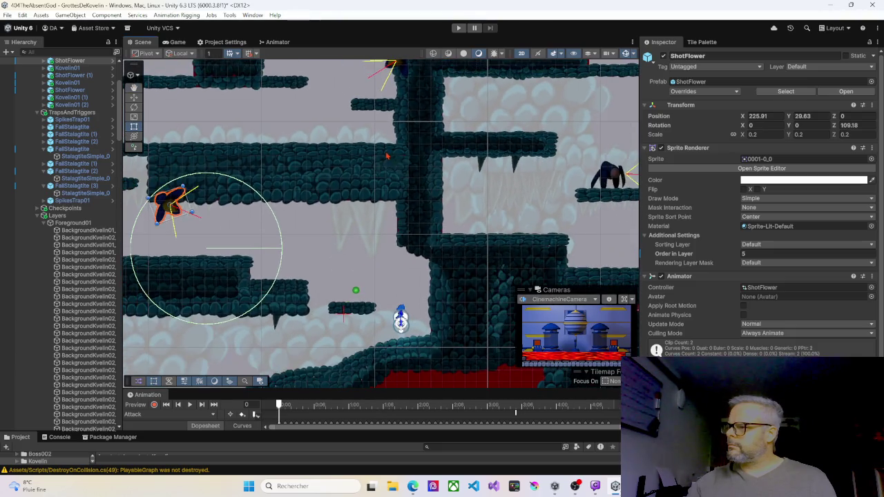
pyautogui.moveTo(508, 209); pyautogui.dragTo(425, 158)
pyautogui.scroll(3, 335, 181)
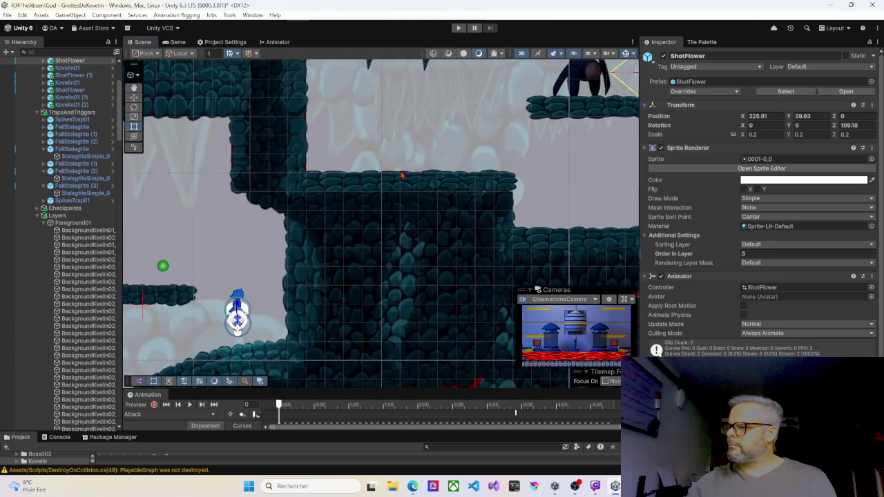
pyautogui.click(338, 181)
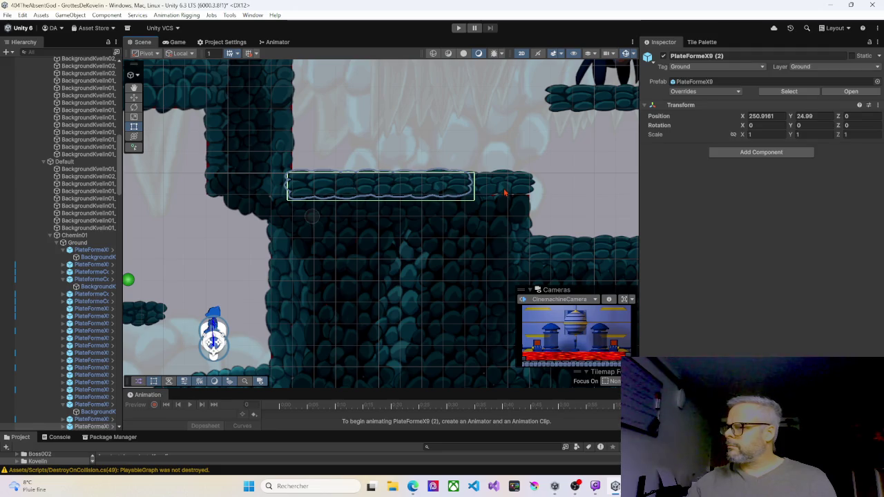
pyautogui.hotkey('ctrl', 'd')
pyautogui.moveTo(440, 193); pyautogui.dragTo(505, 193)
pyautogui.hotkey('ctrl', 'z')
pyautogui.hotkey('ctrl', 'z')
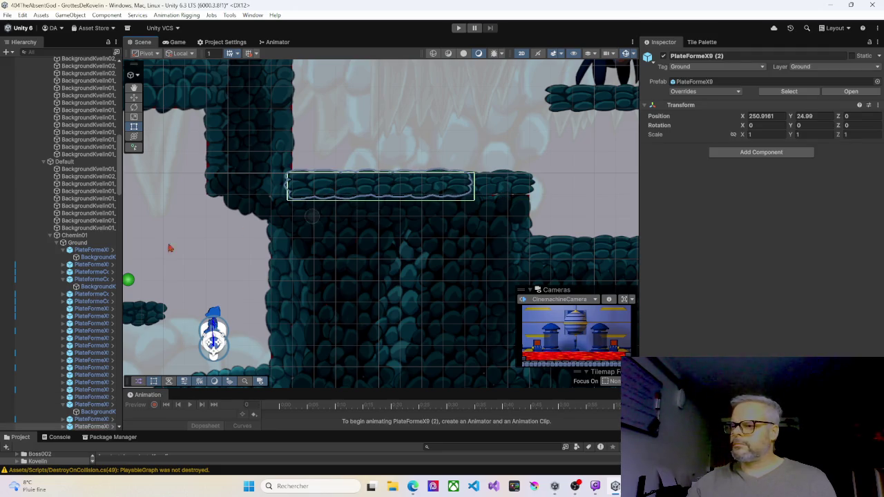
pyautogui.scroll(-5, 56, 310)
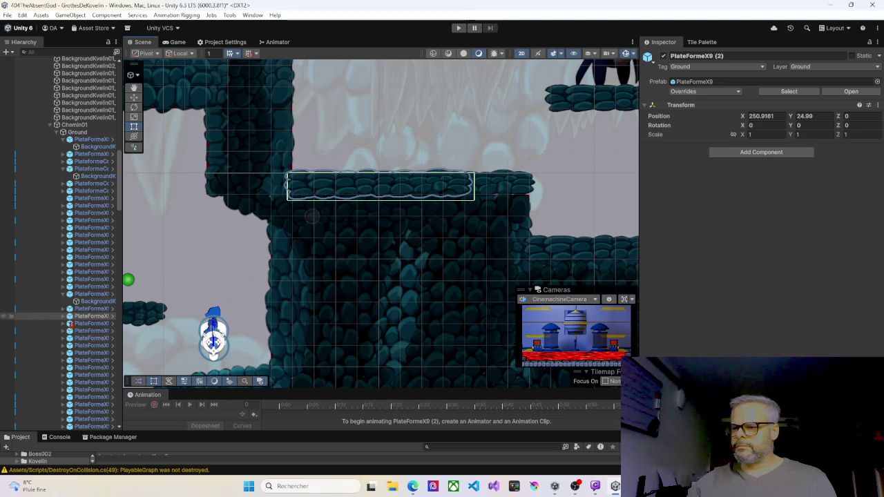
# Step: Set the duplicate's rock sprite child to Order in Layer 4 and start Play mode
pyautogui.click(88, 324)
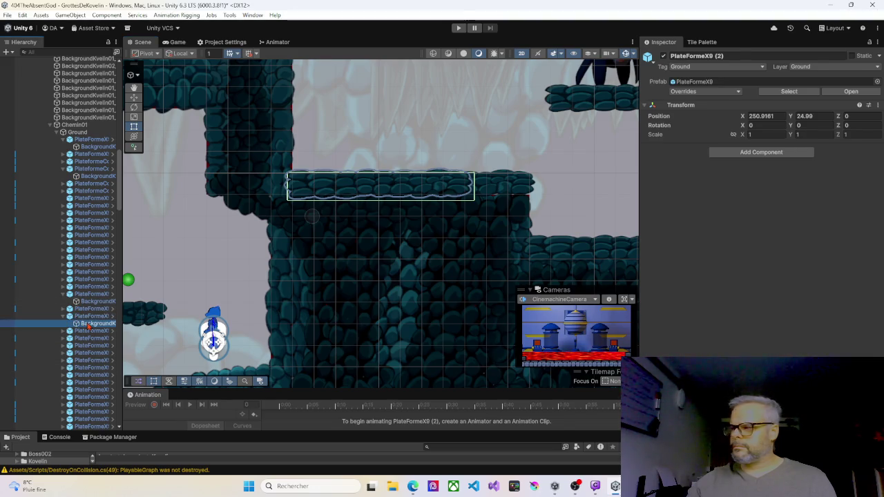
pyautogui.click(494, 190)
pyautogui.click(61, 286)
pyautogui.click(90, 295)
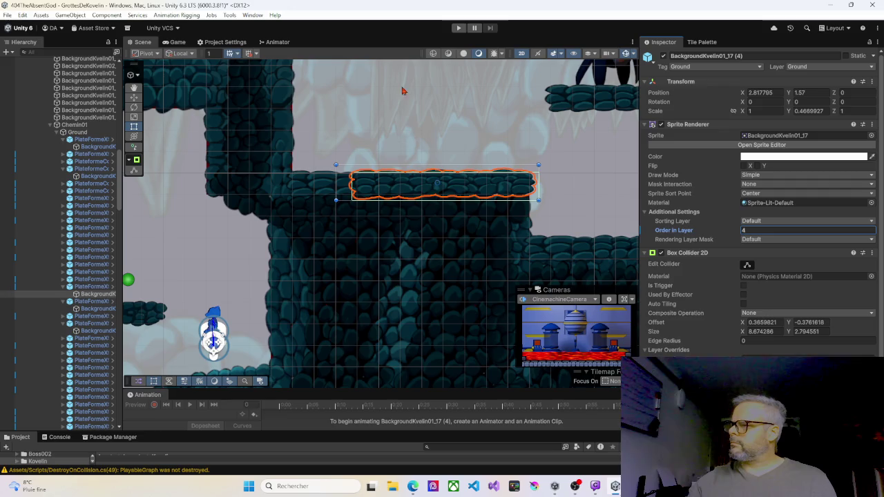
pyautogui.click(458, 28)
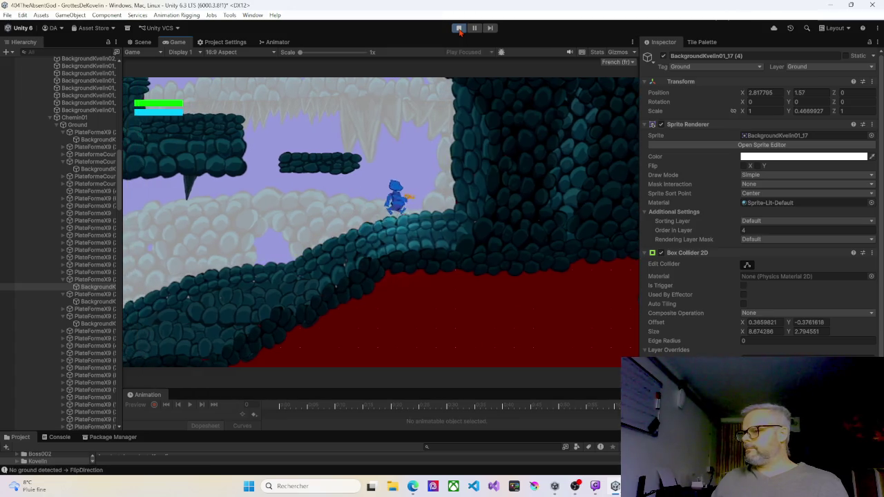
# Step: Jump the character up and run right across the platforms onto the upper ledges
pyautogui.press('space')
pyautogui.press('space')
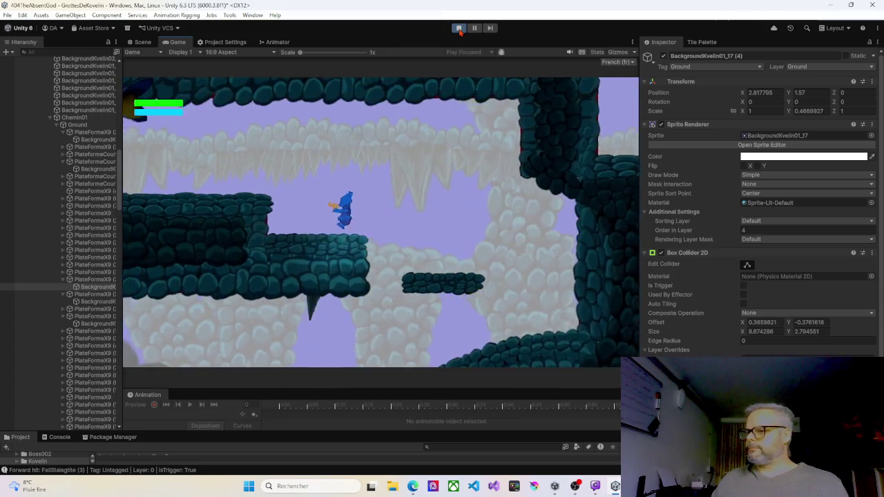
pyautogui.press('Right')
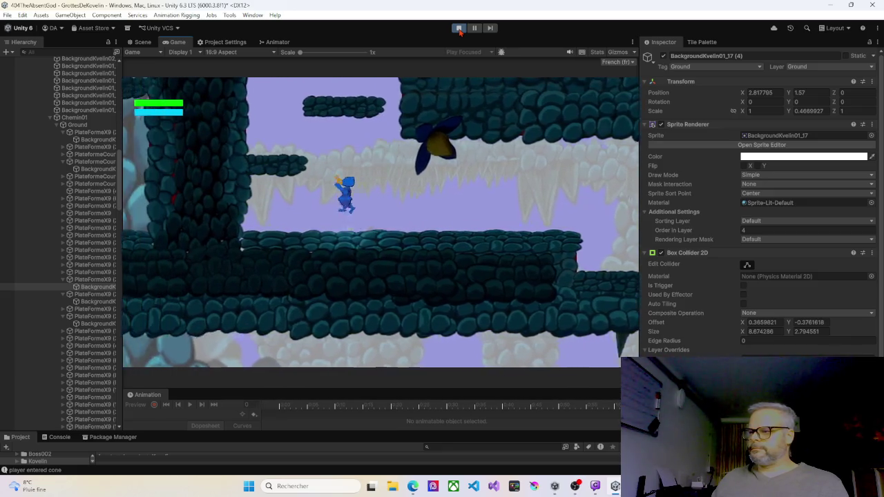
pyautogui.press('space')
pyautogui.press('Left')
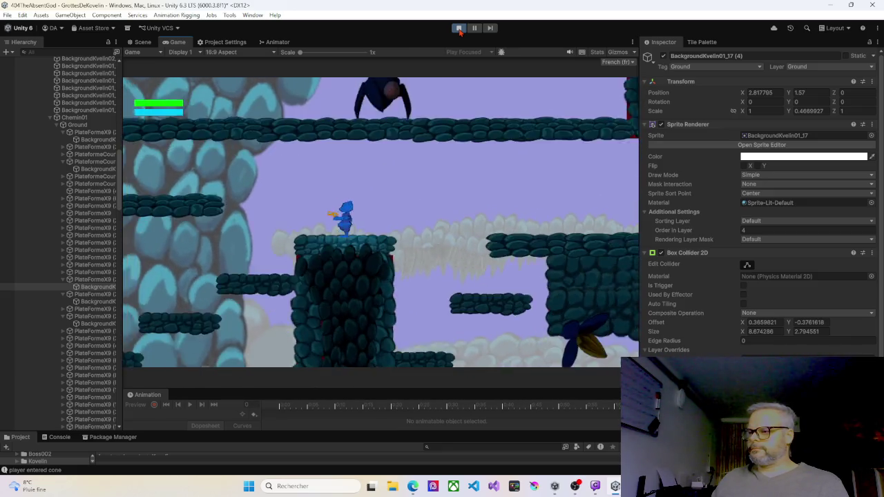
pyautogui.press('space')
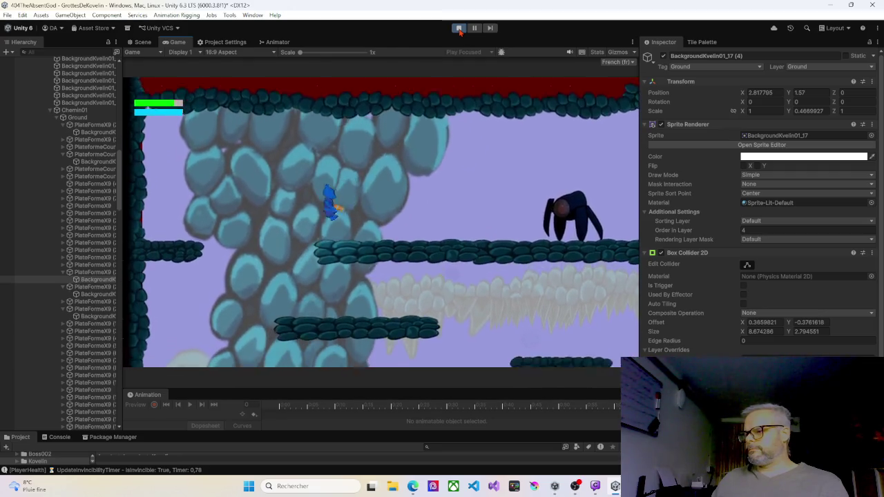
pyautogui.press('Right')
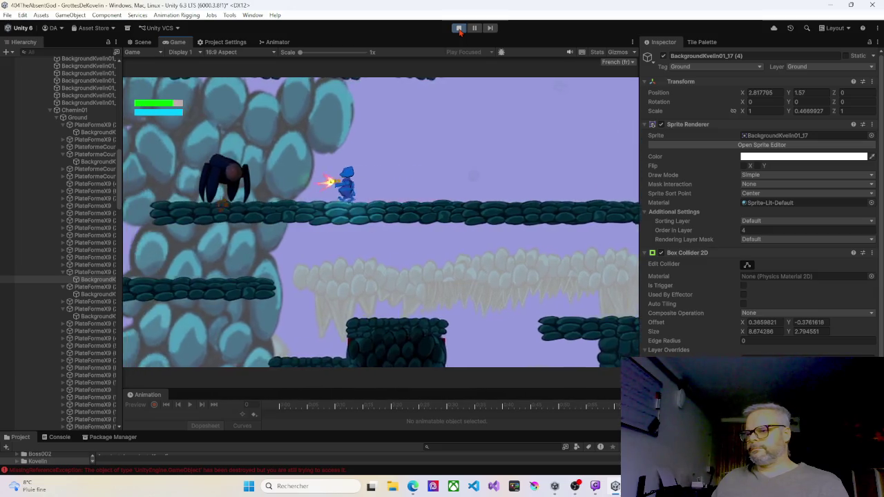
pyautogui.press('Right')
pyautogui.press('Right')
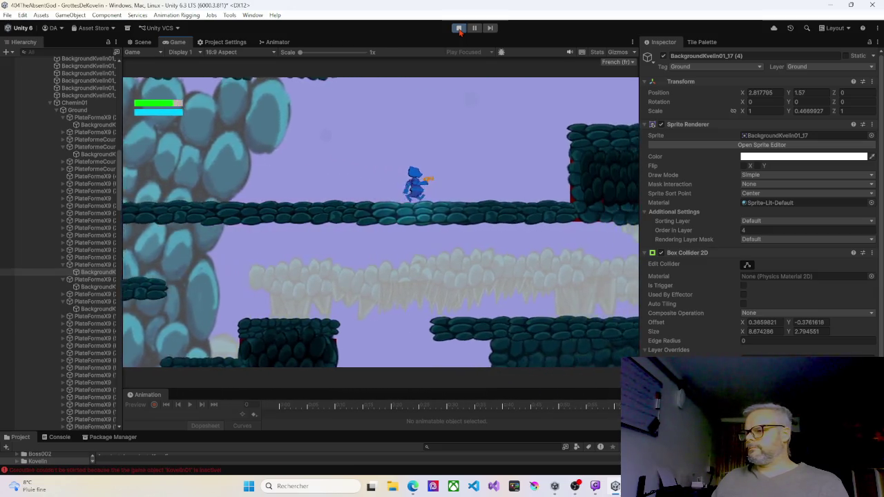
pyautogui.press('space')
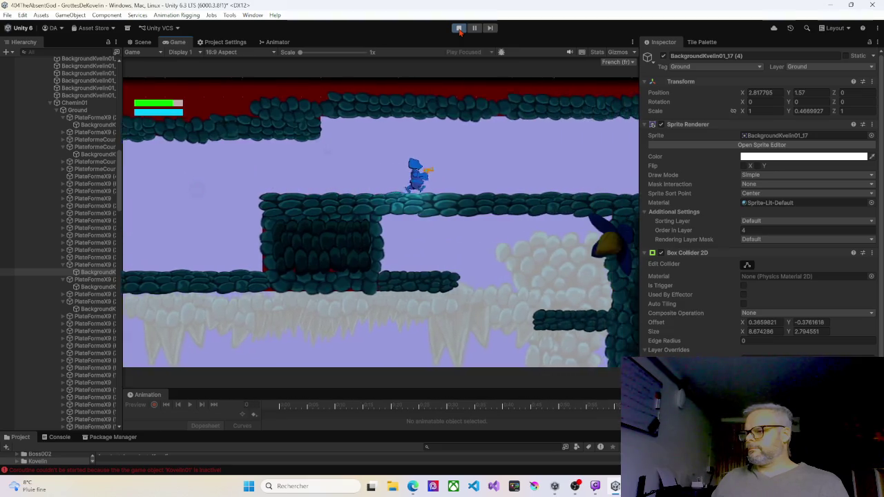
pyautogui.press('Right')
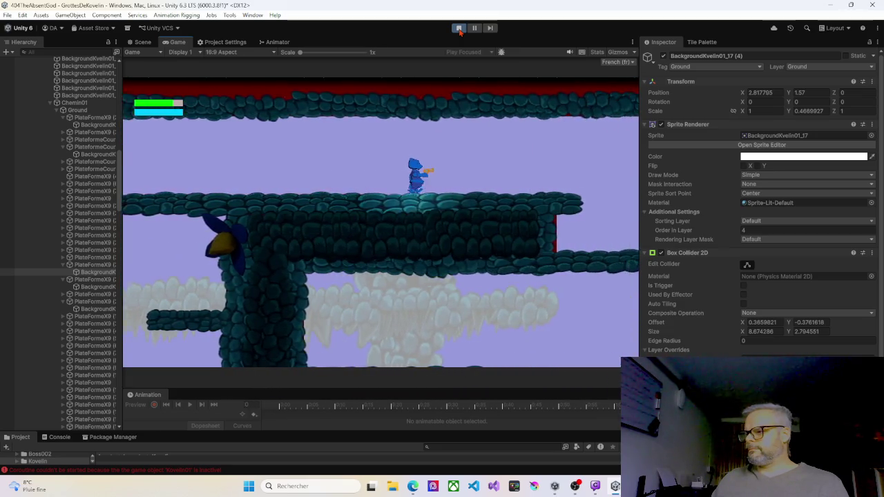
pyautogui.press('Right')
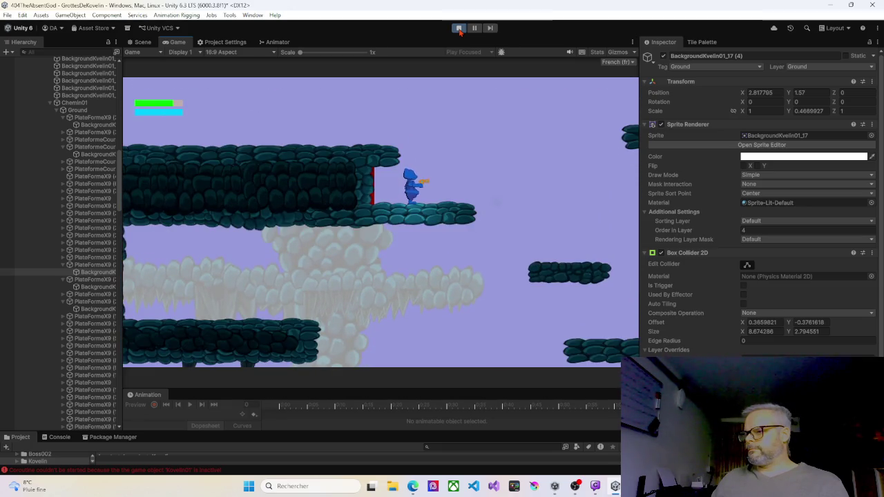
pyautogui.press('Left')
pyautogui.press('space')
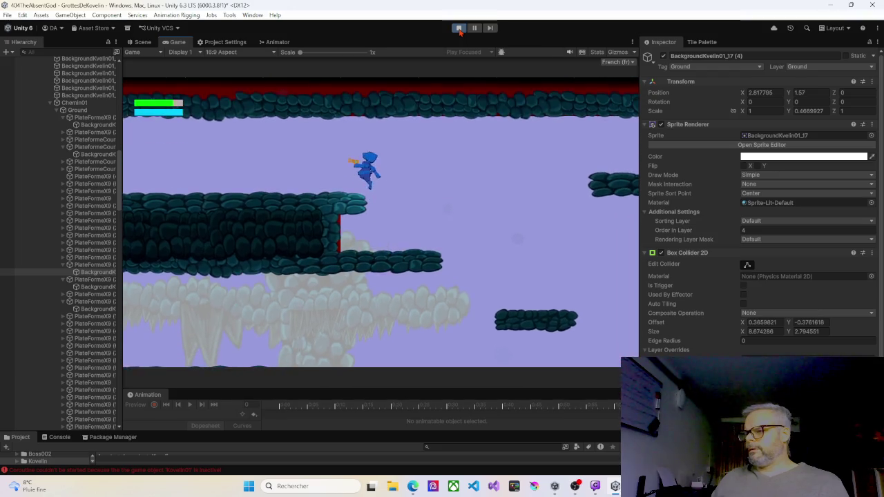
pyautogui.press('Left')
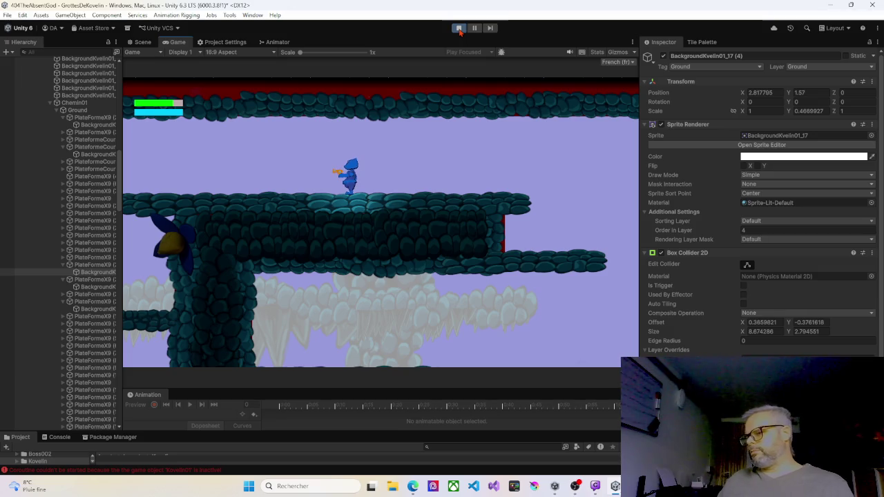
# Step: Walk the character left along the upper-right platform past the enemy, then back right
pyautogui.press('Right')
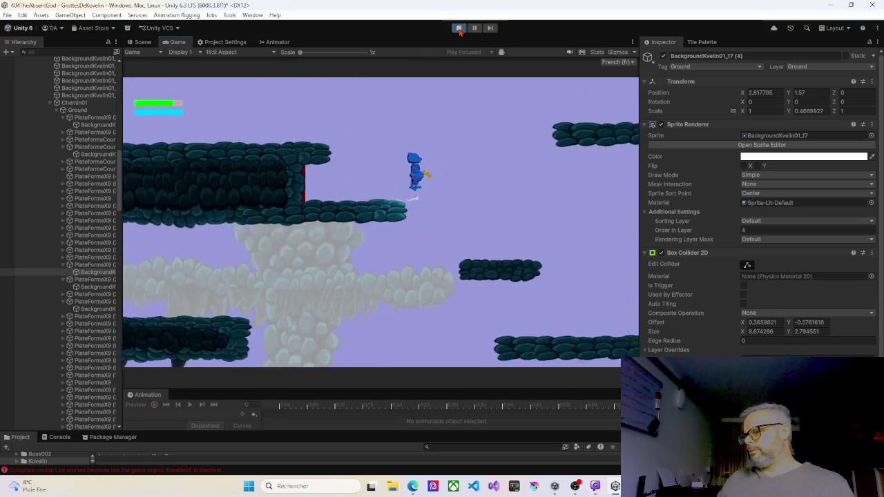
pyautogui.press('Left')
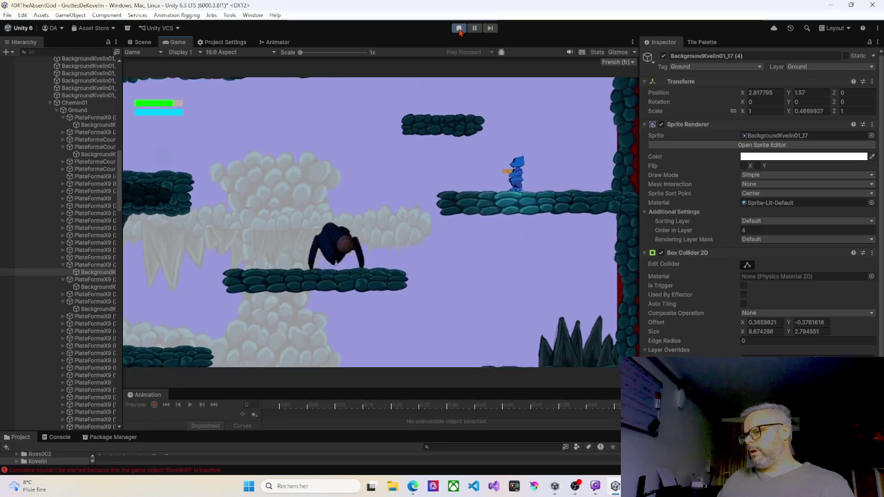
pyautogui.press('ctrl')
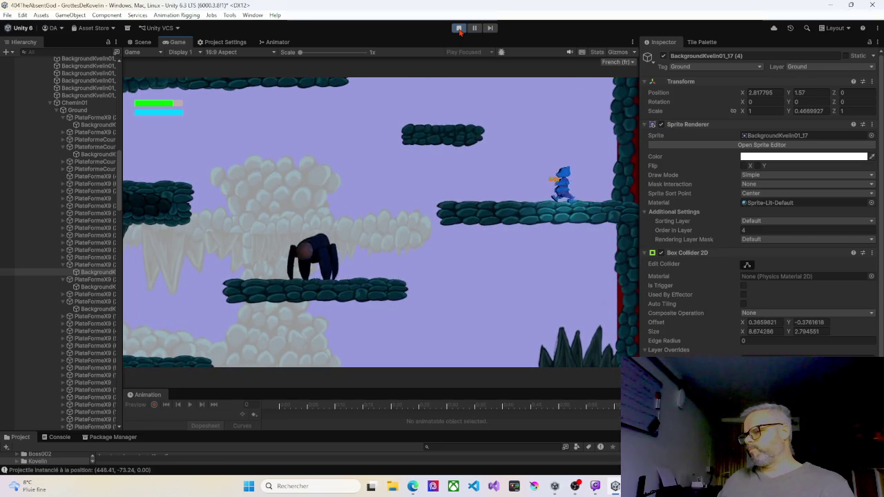
pyautogui.press('Left')
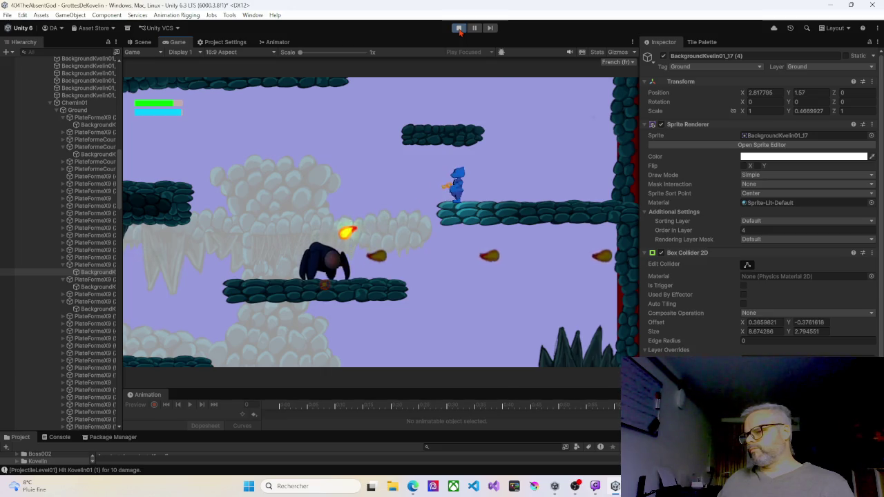
pyautogui.press('Left')
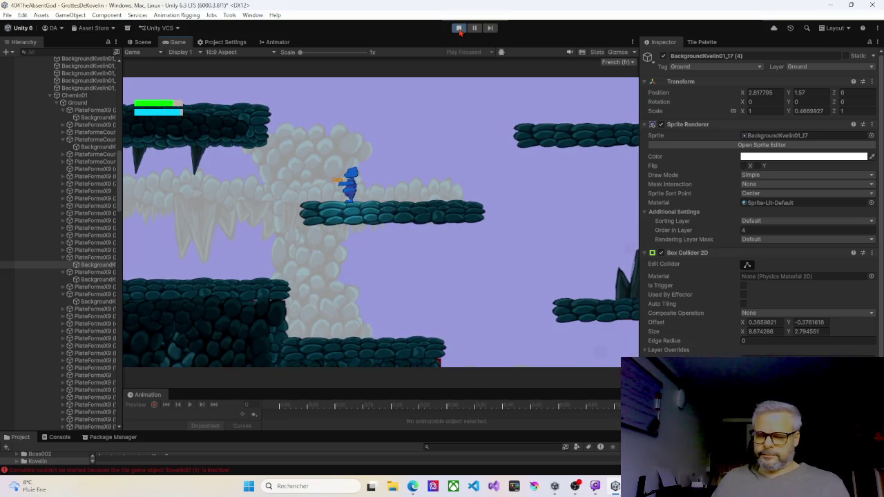
pyautogui.press('Left')
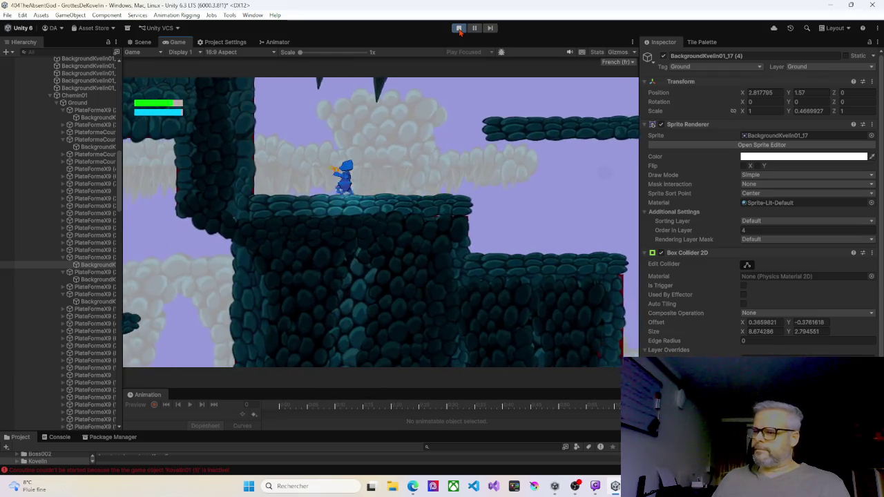
pyautogui.press('Left')
pyautogui.press('Right')
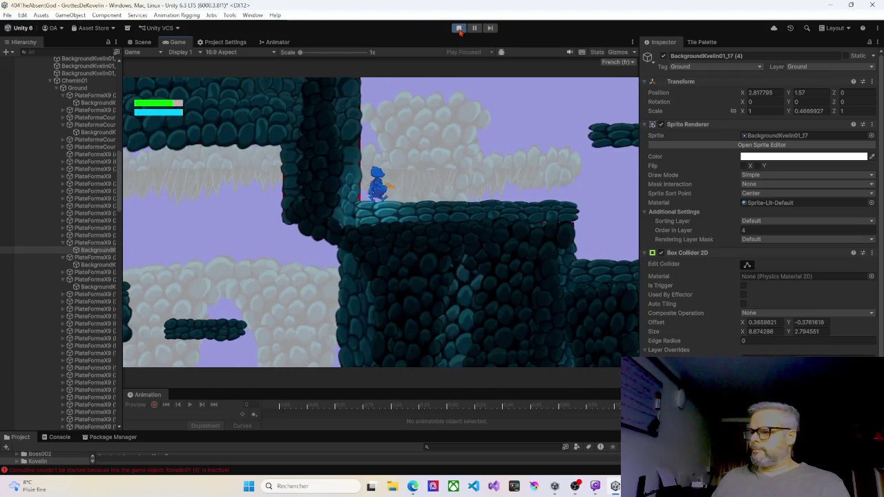
pyautogui.press('Right')
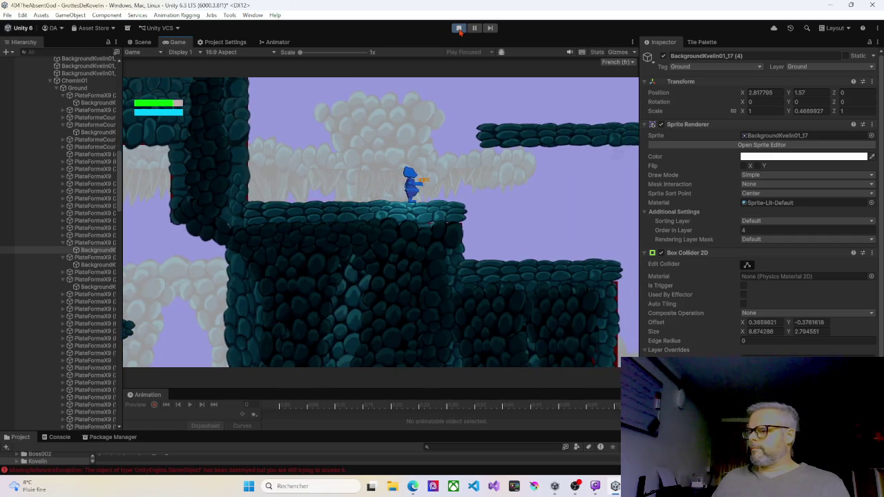
pyautogui.press('Right')
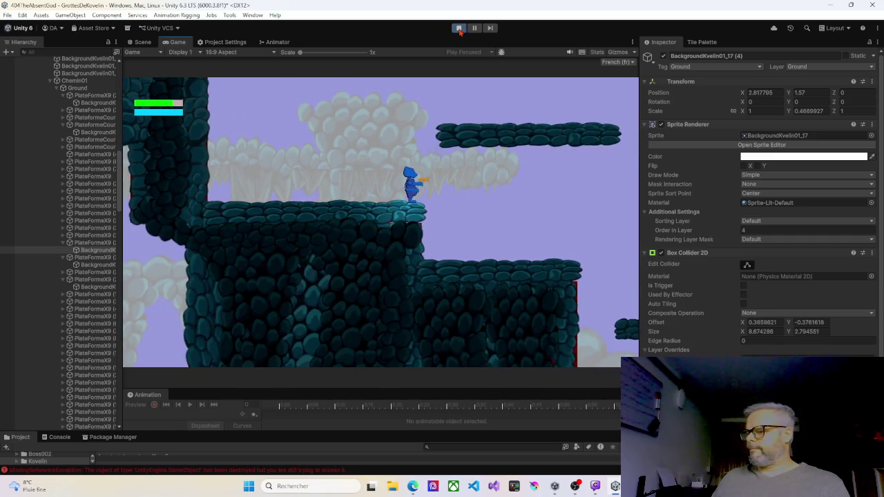
pyautogui.press('Right')
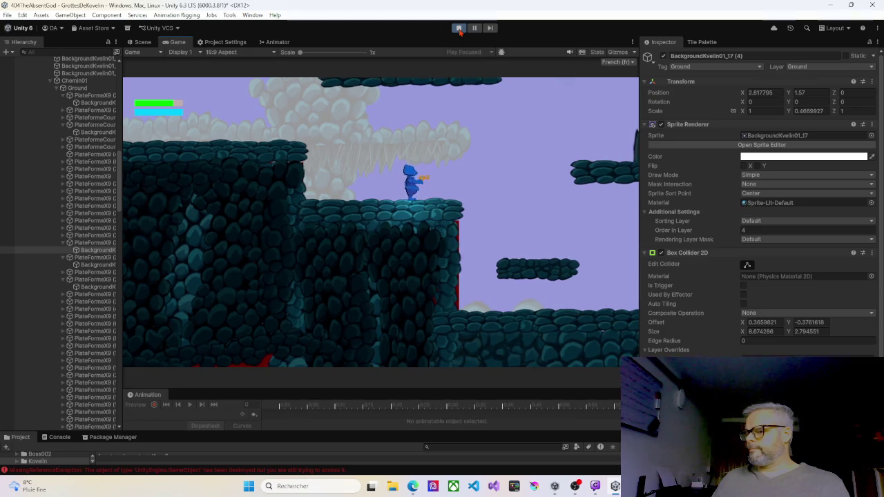
pyautogui.press('Right')
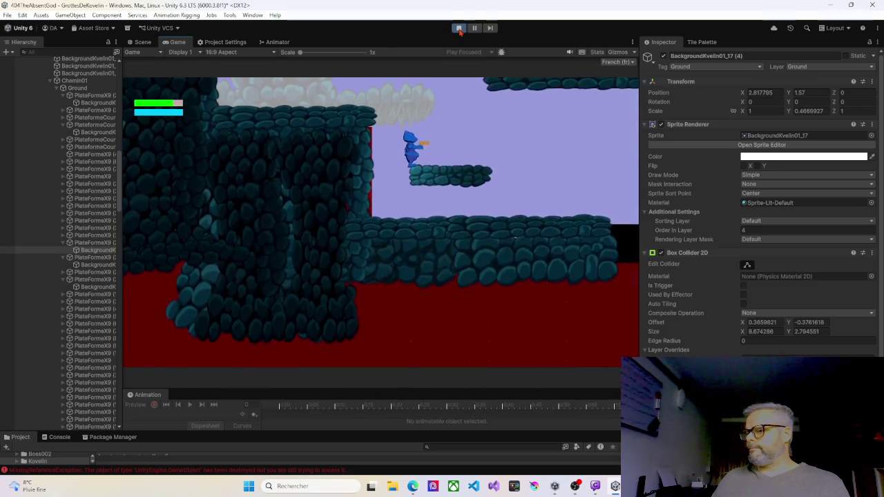
# Step: Drop to the checkpoint and move the character back and forth along the lower stone ledge
pyautogui.press('space')
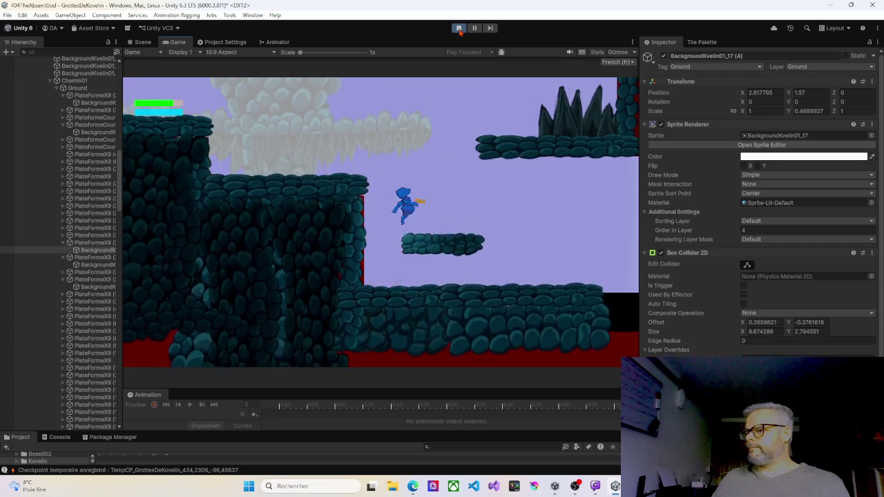
pyautogui.press('Right')
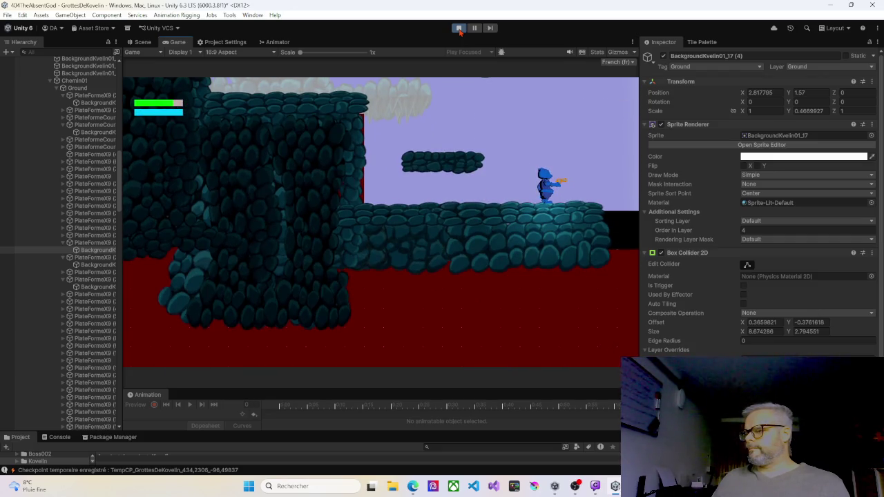
pyautogui.press('Right')
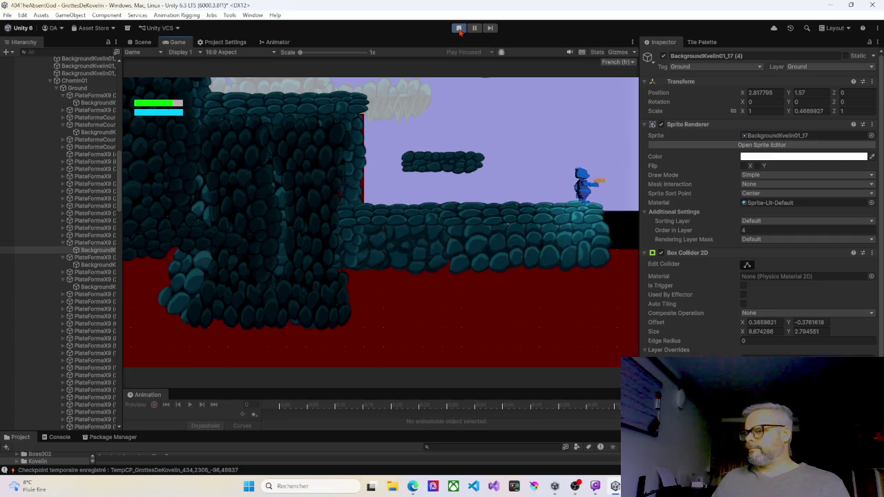
pyautogui.press('Left')
pyautogui.press('space')
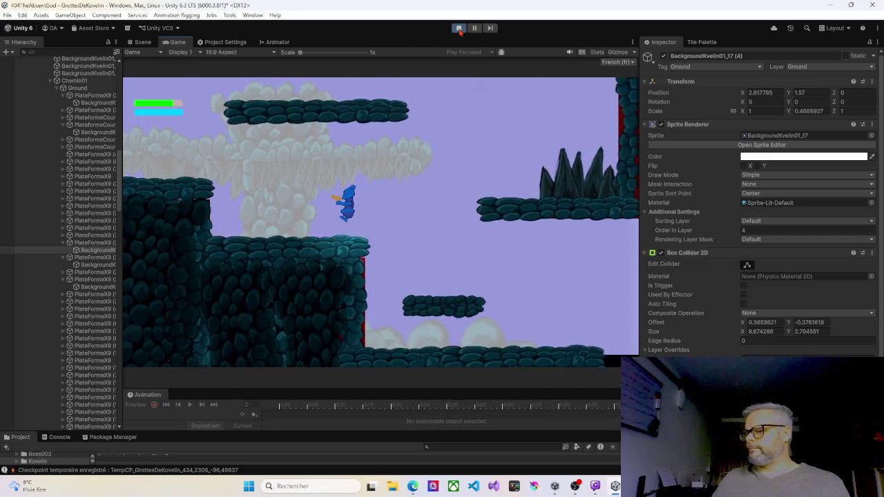
pyautogui.press('Left')
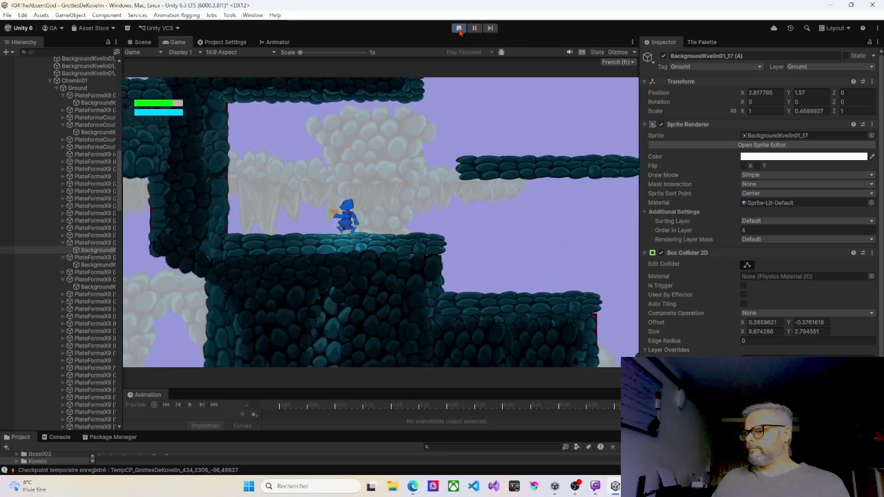
pyautogui.press('Right')
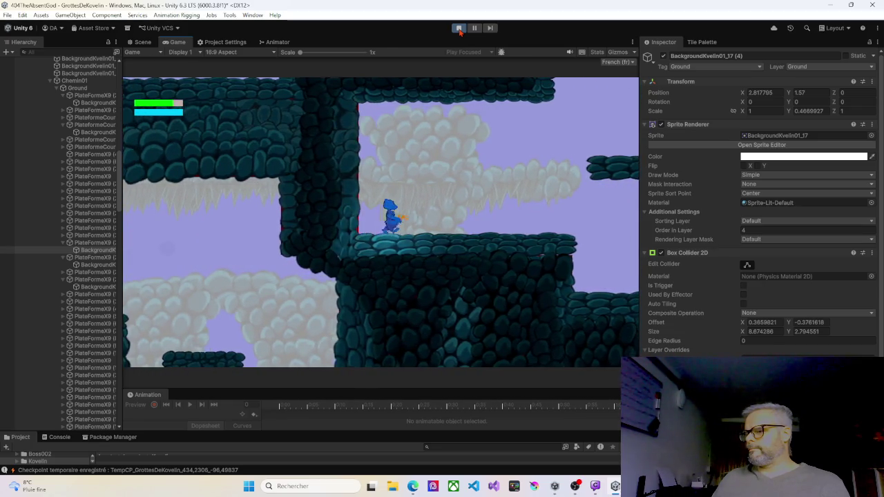
pyautogui.press('Left')
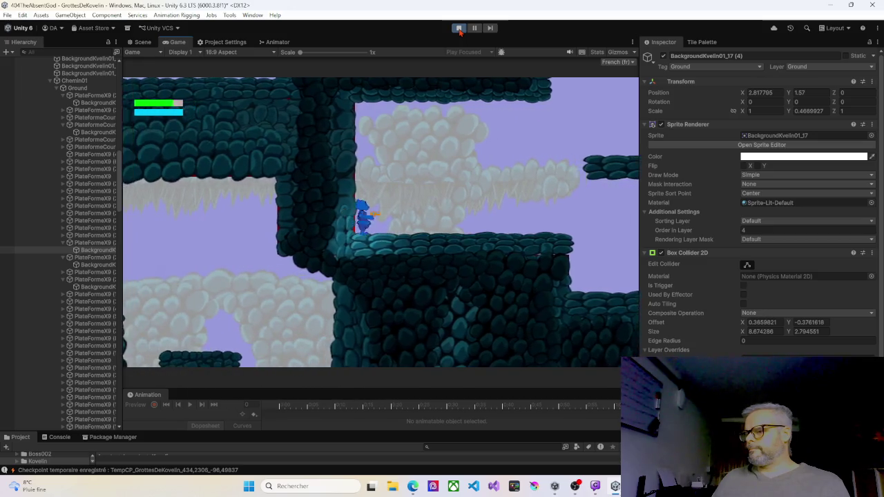
pyautogui.press('Right')
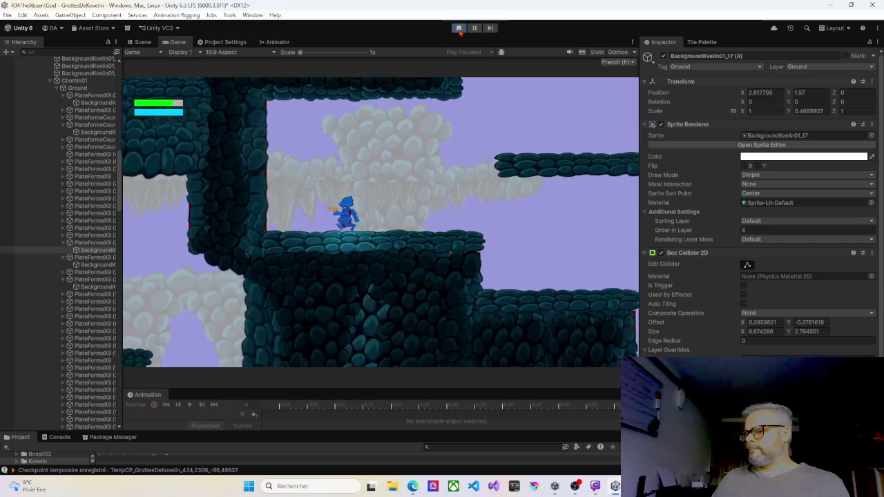
pyautogui.press('Left')
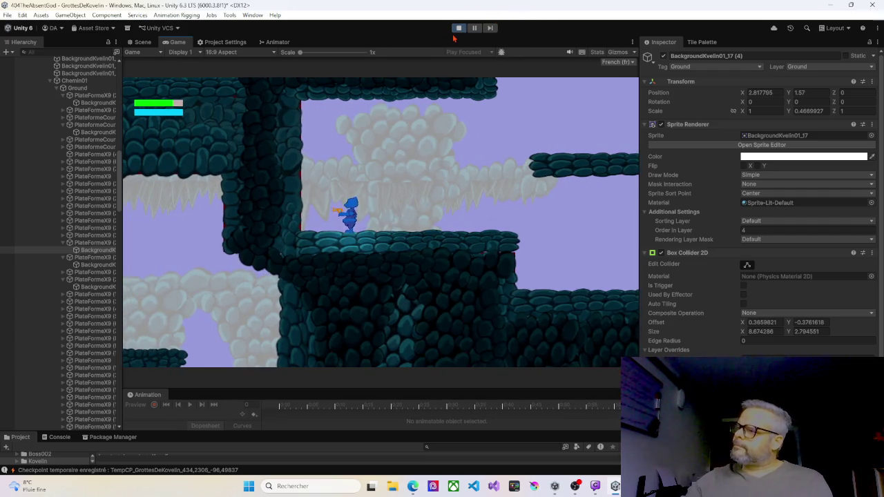
# Step: Stop the test and raise the Order in Layer of small rock sprite BackgroundKvelin02_2
pyautogui.click(458, 29)
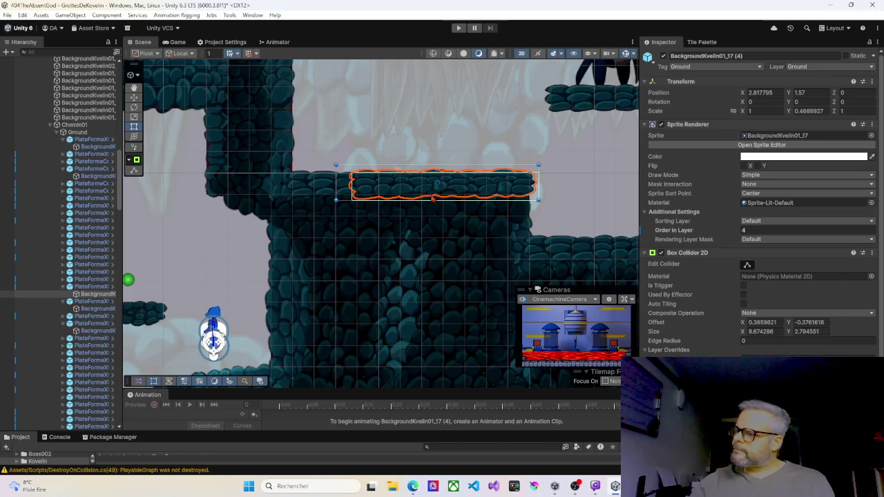
pyautogui.click(283, 190)
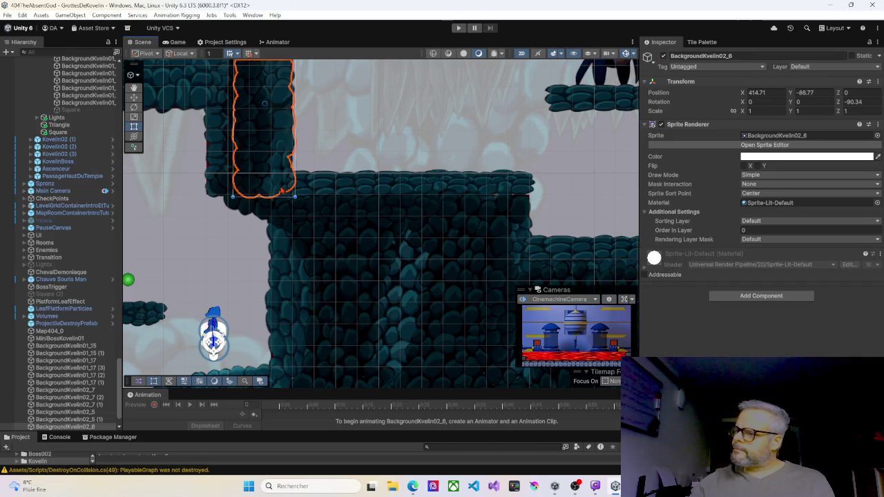
pyautogui.click(313, 187)
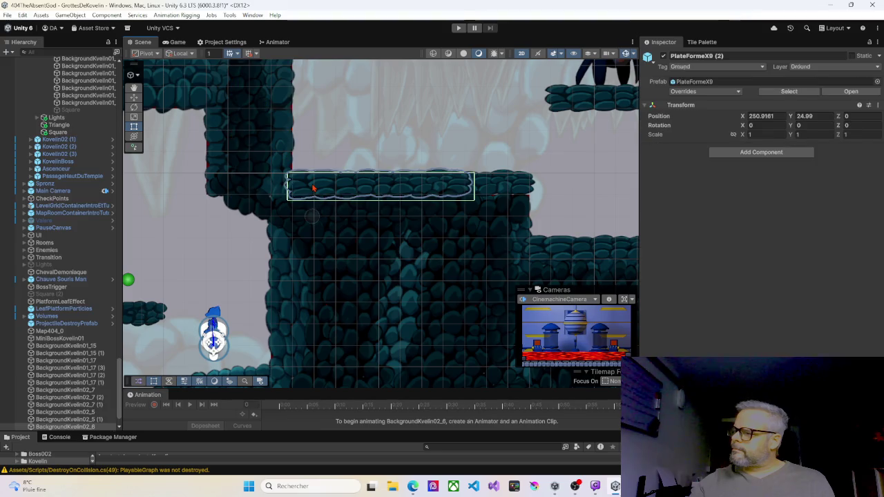
pyautogui.click(283, 189)
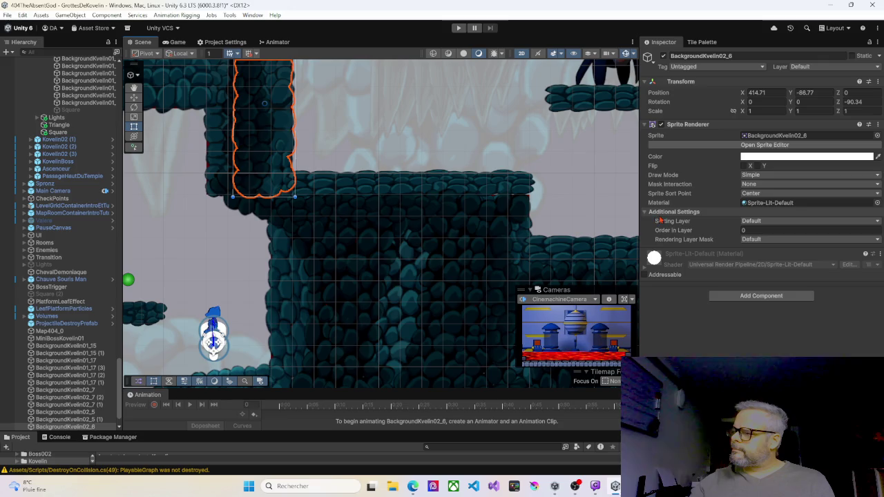
pyautogui.click(282, 254)
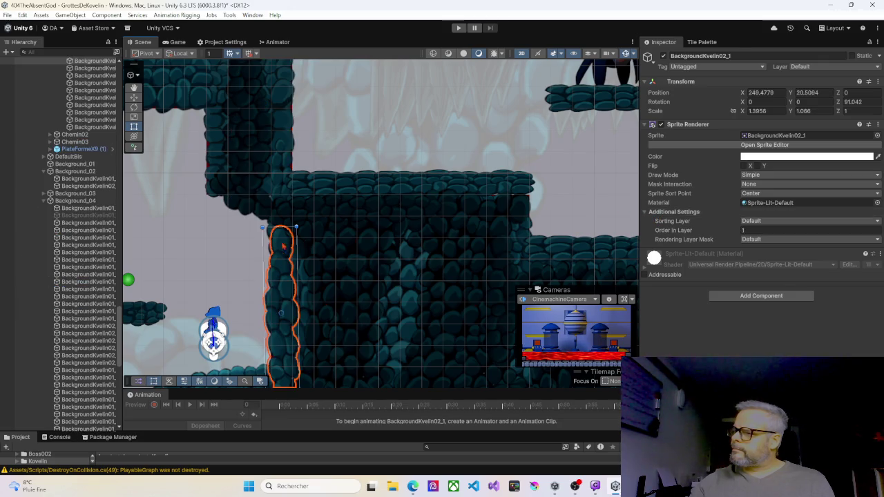
pyautogui.click(284, 199)
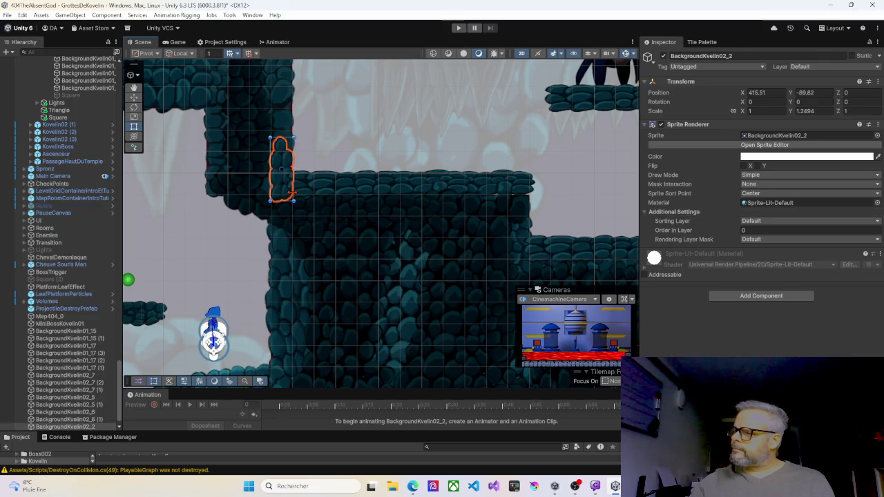
pyautogui.moveTo(733, 230); pyautogui.dragTo(735, 229)
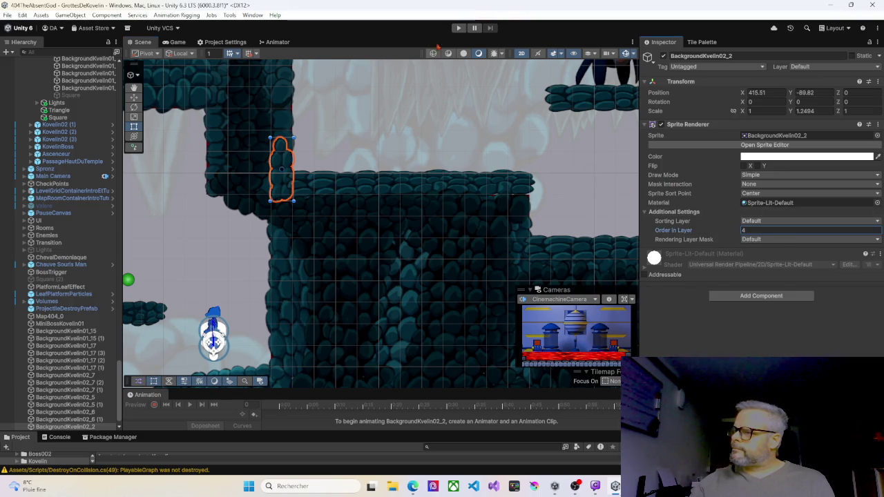
# Step: Give rock slab BackgroundKvelin01_17 (4) Order in Layer 5 and start Play mode
pyautogui.click(288, 127)
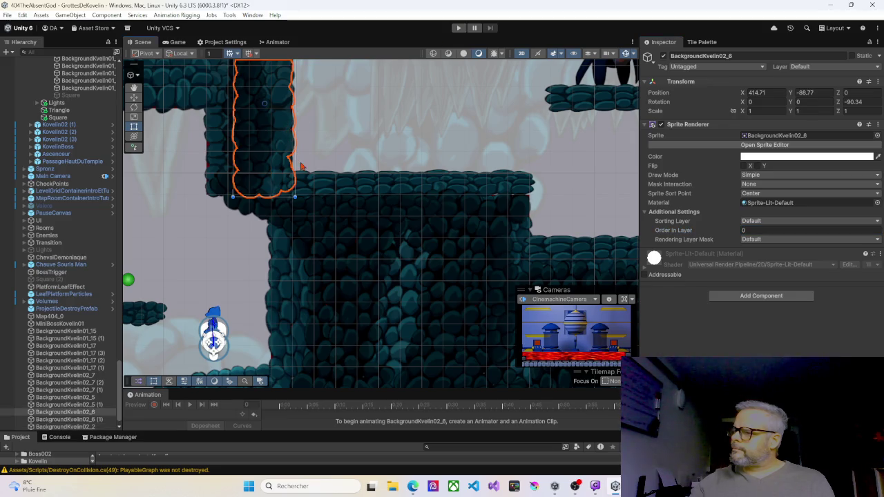
pyautogui.click(311, 188)
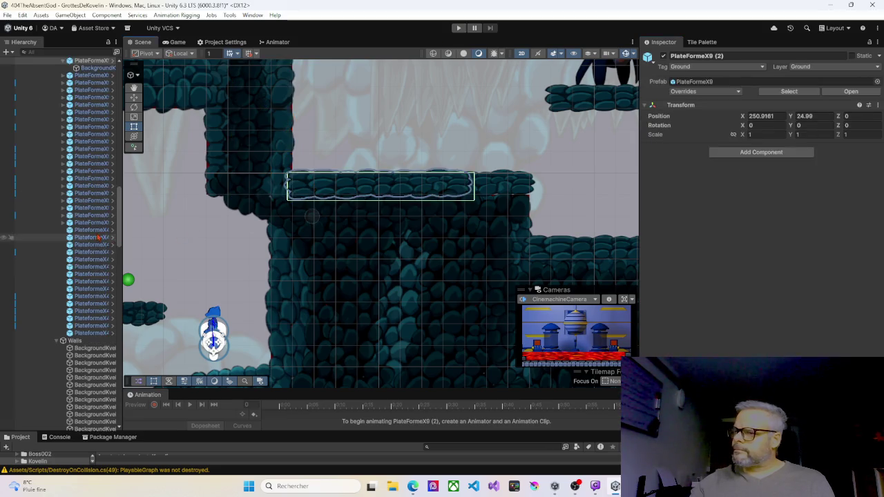
pyautogui.scroll(3, 76, 225)
pyautogui.click(88, 152)
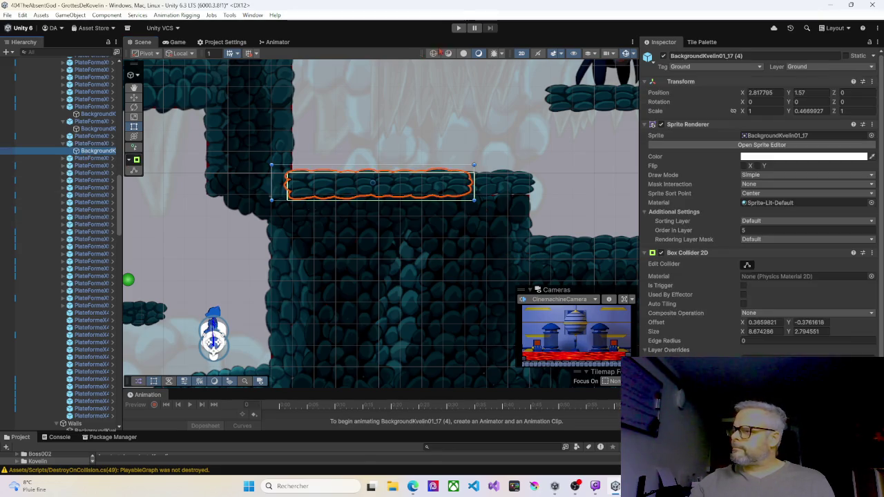
pyautogui.click(459, 29)
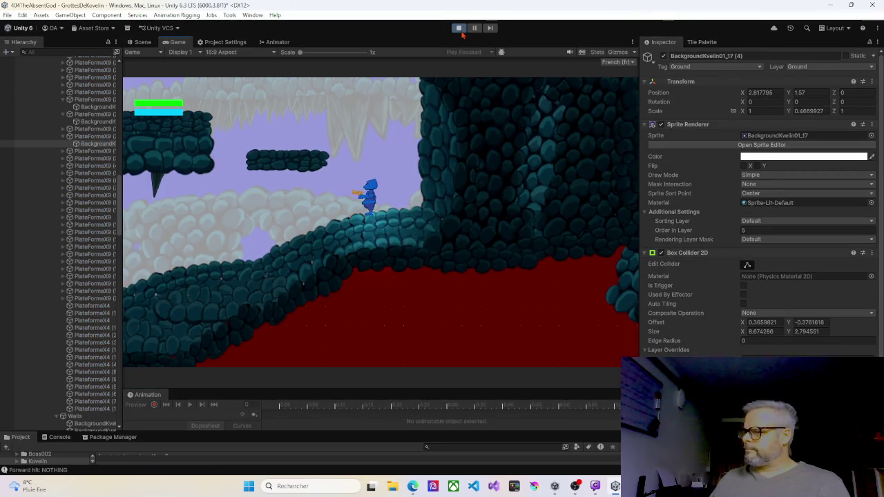
# Step: Run the character left and jump up to higher ledges, then head right while firing
pyautogui.press('Right')
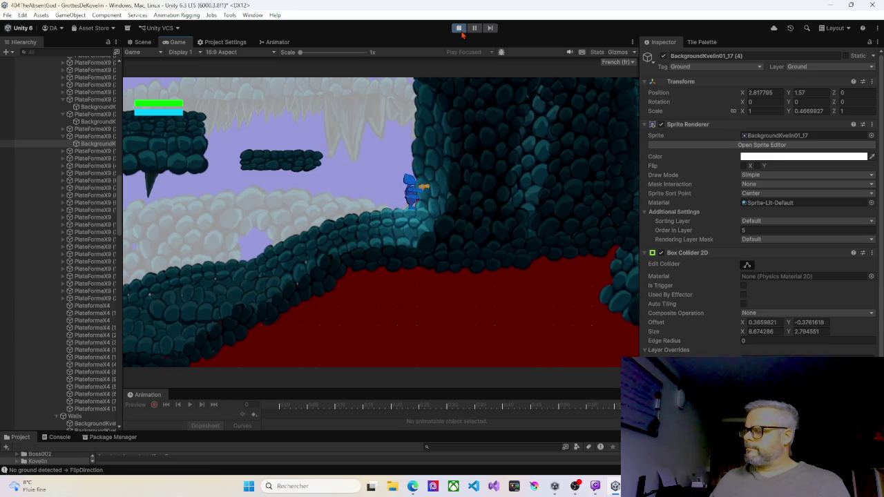
pyautogui.press('Left')
pyautogui.press('space')
pyautogui.press('Left')
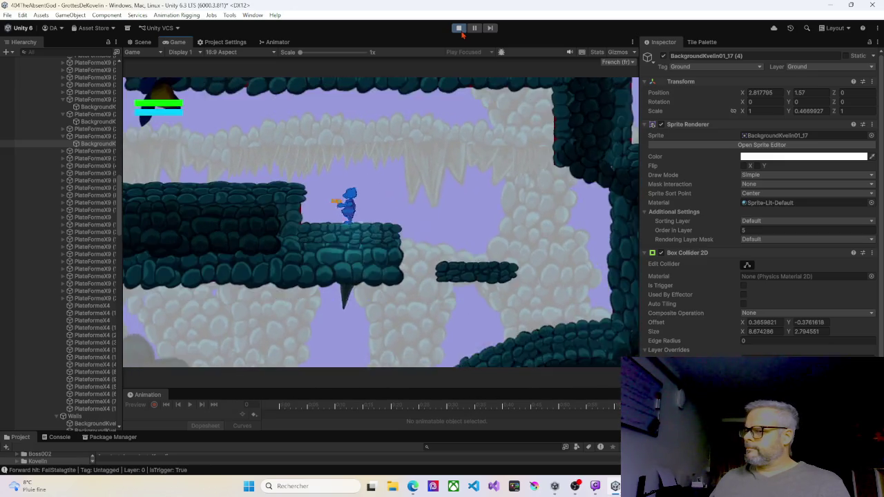
pyautogui.press('Left')
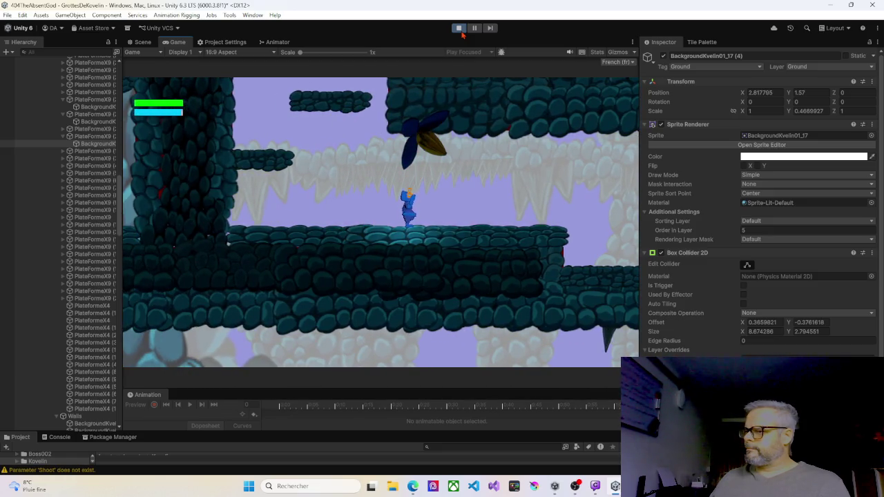
pyautogui.press('Left')
pyautogui.press('space')
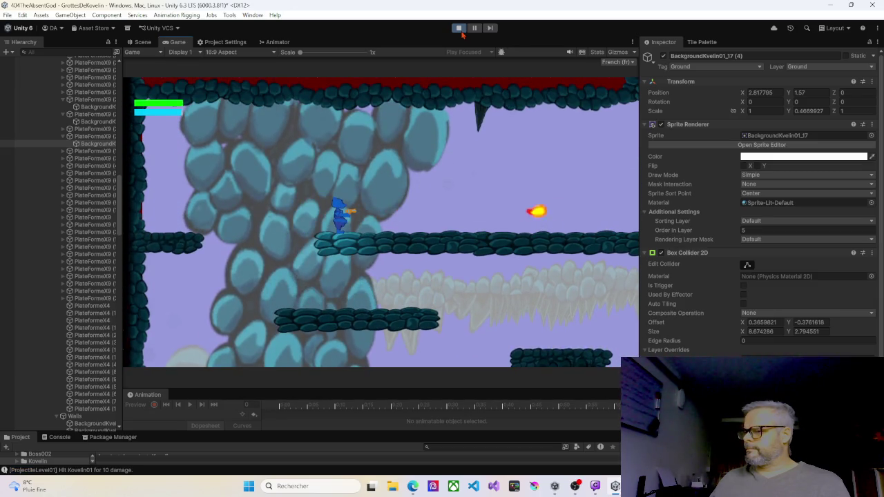
pyautogui.press('Right')
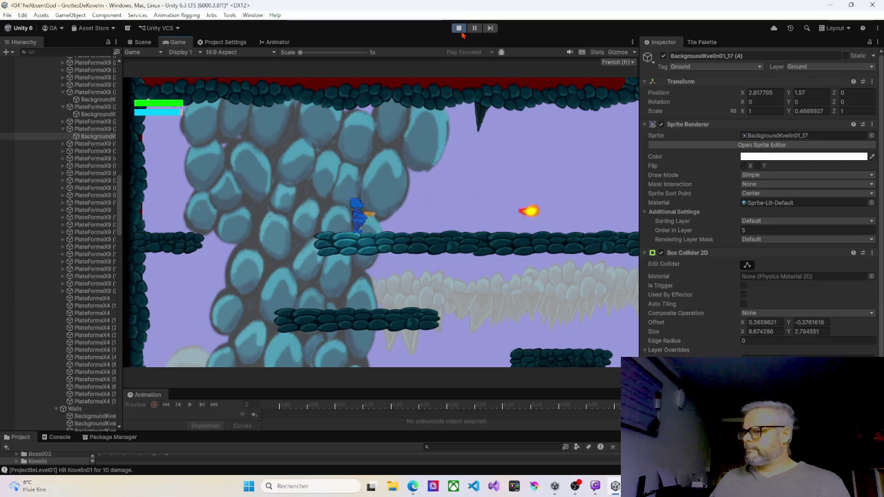
pyautogui.press('Right')
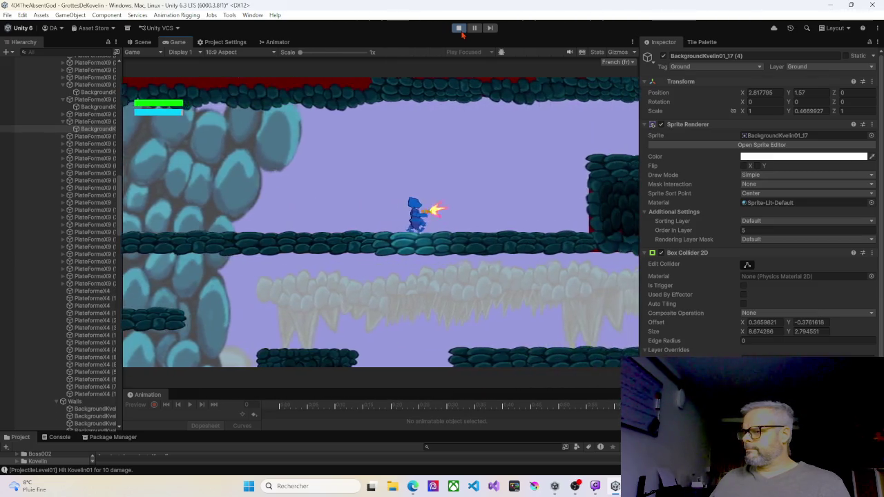
pyautogui.press('Right')
pyautogui.press('space')
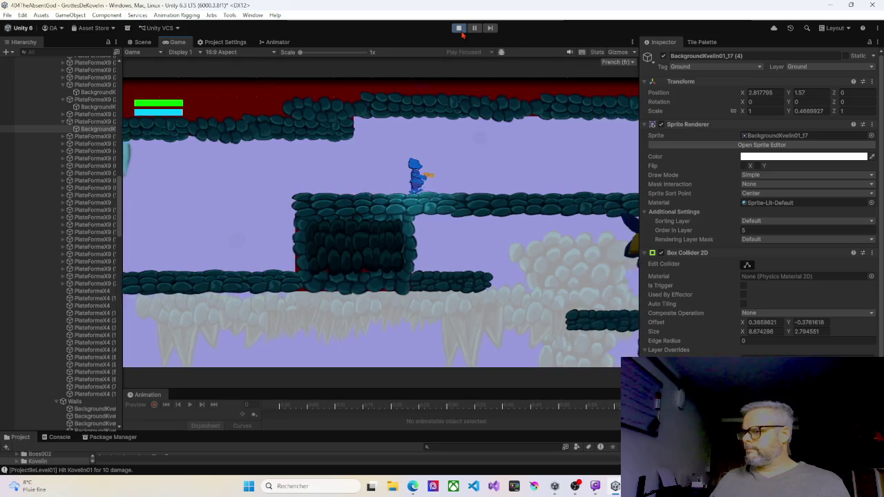
# Step: Run right off the ledge and jump across platforms to the floating platform and higher ledge
pyautogui.press('Right')
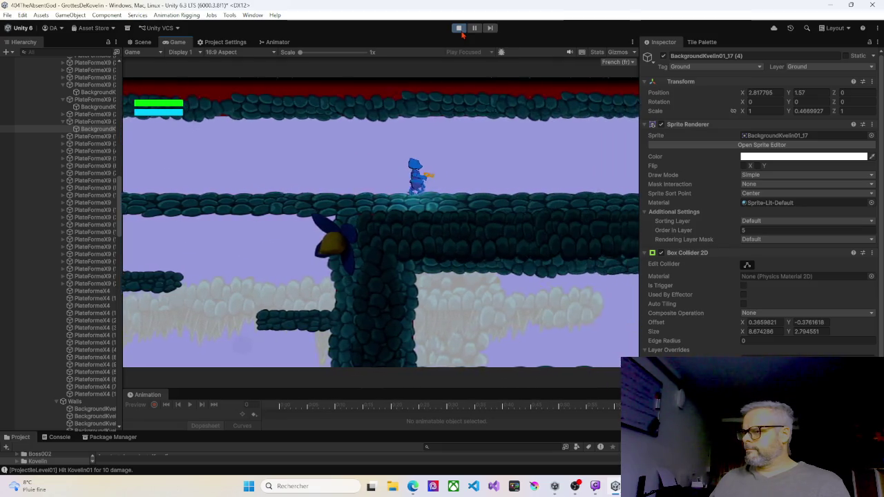
pyautogui.press('Right')
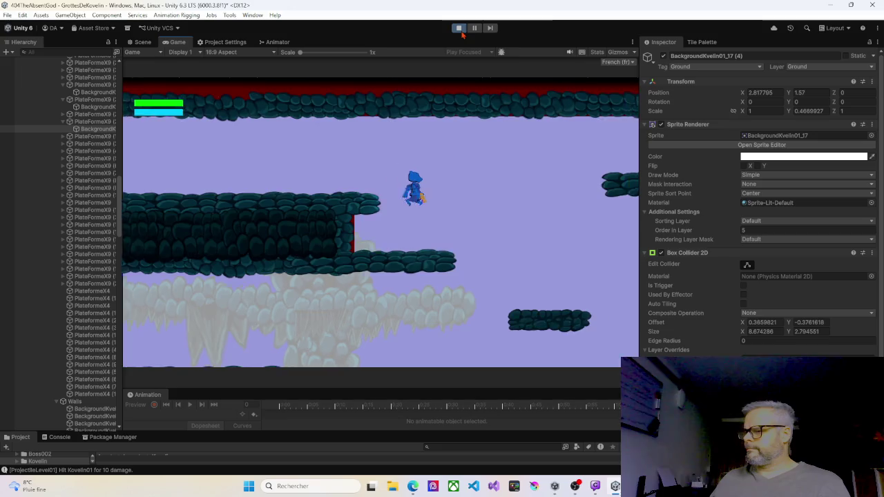
pyautogui.press('Right')
pyautogui.press('space')
pyautogui.press('Left')
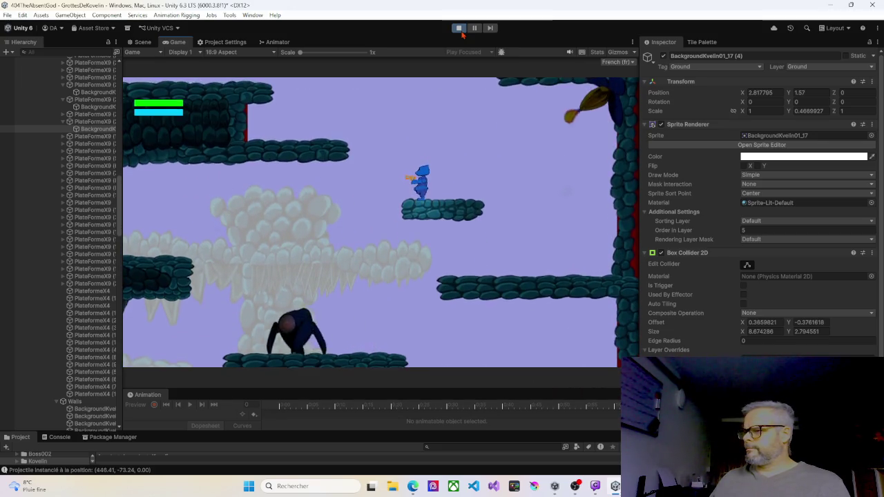
pyautogui.press('space')
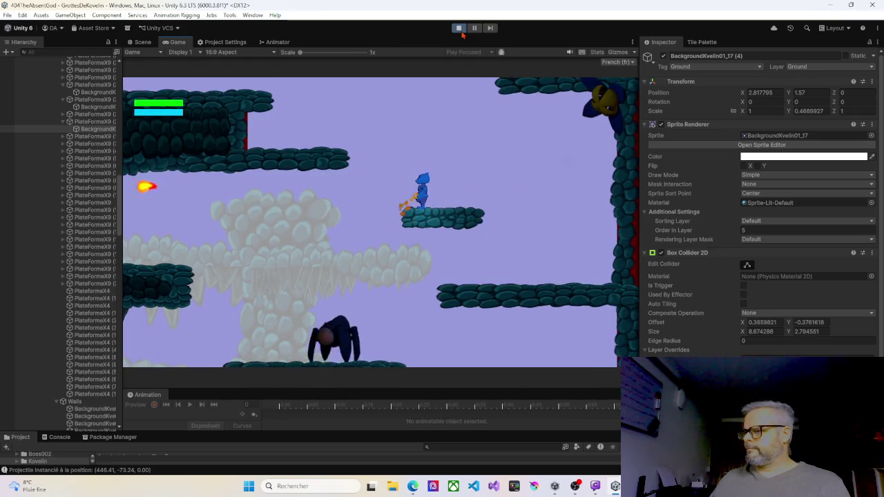
pyautogui.press('space')
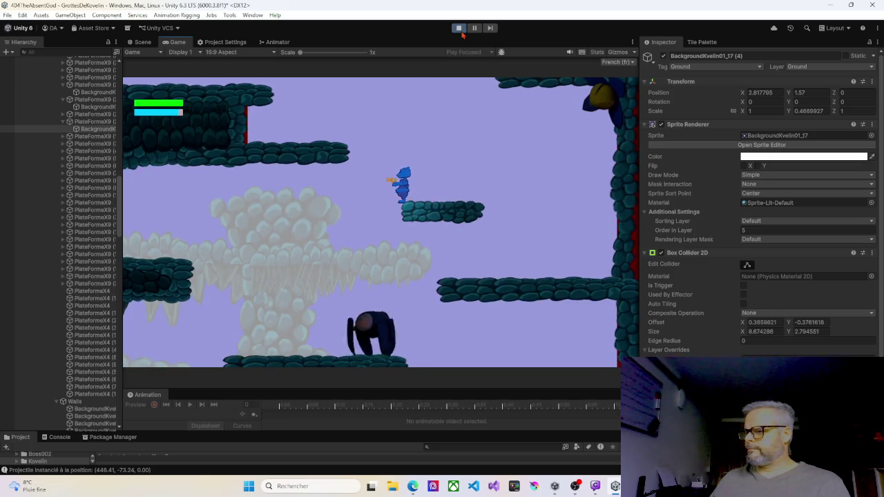
pyautogui.press('space')
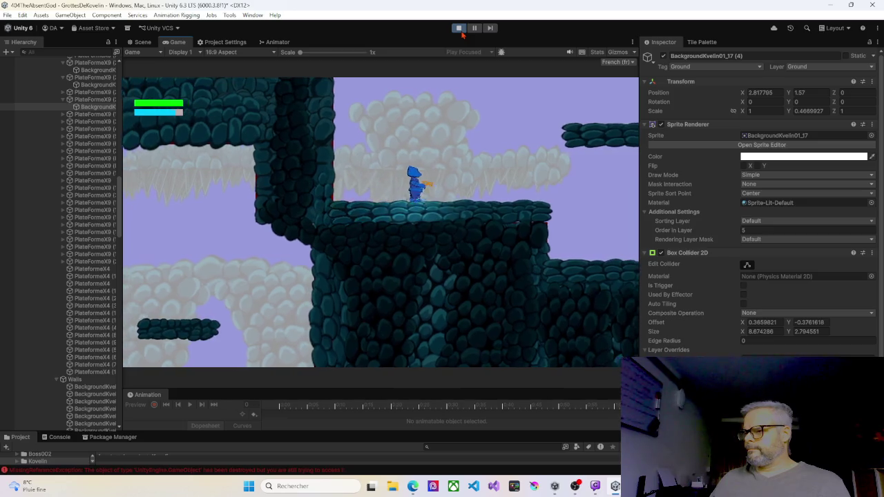
pyautogui.press('Right')
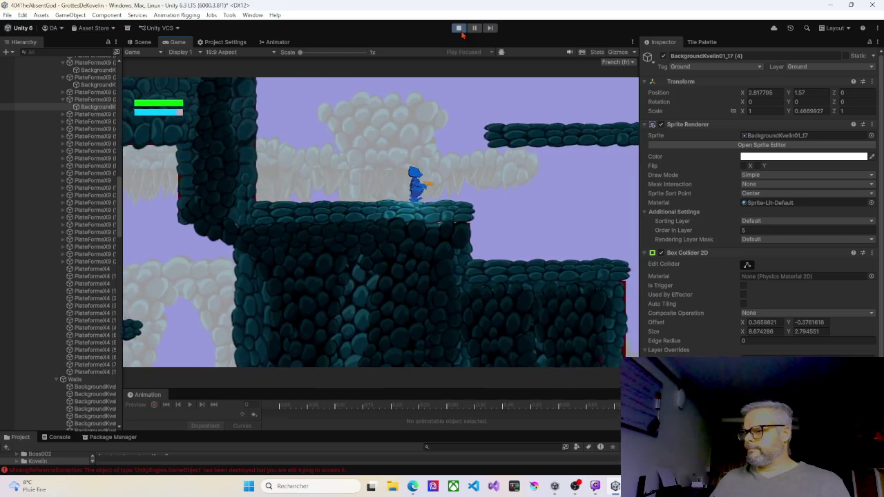
pyautogui.press('Right')
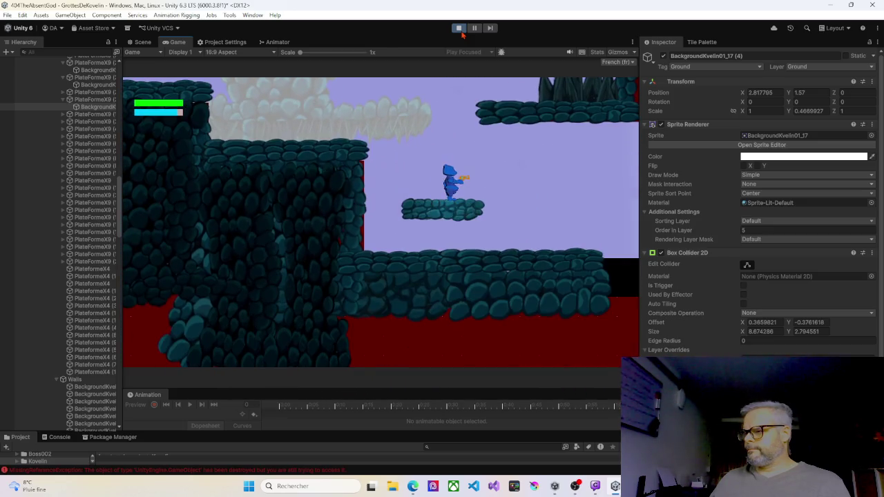
pyautogui.press('space')
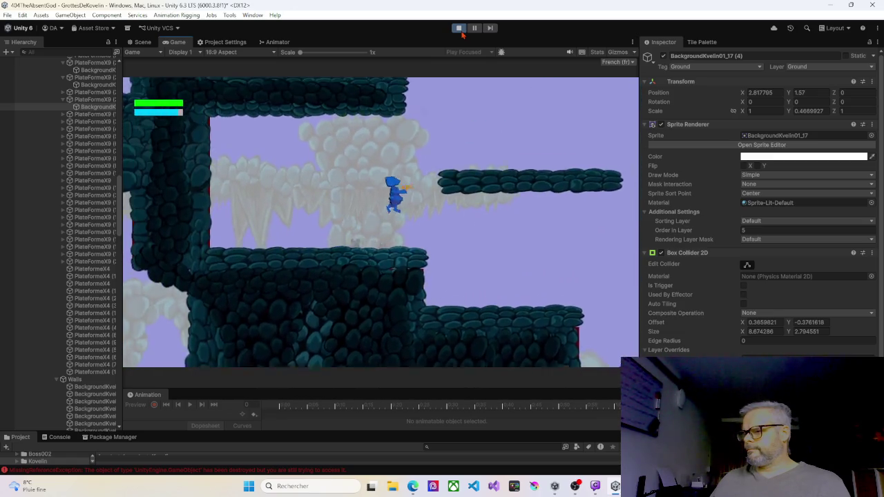
pyautogui.press('d')
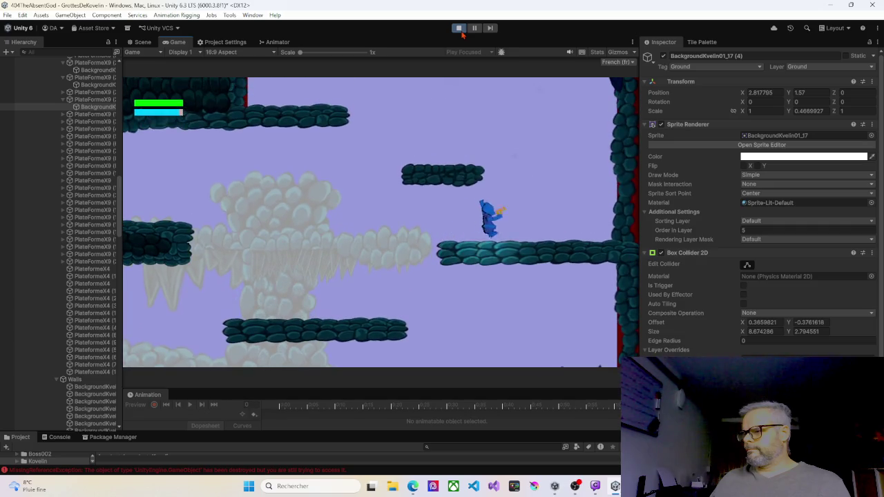
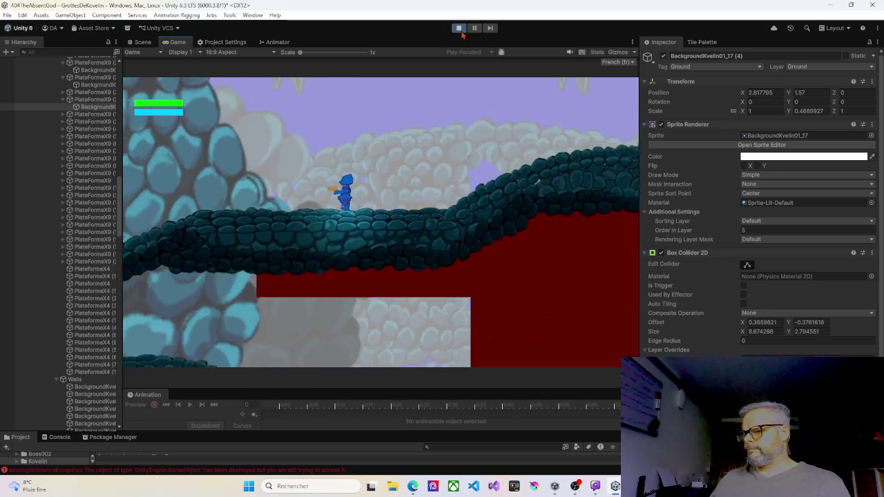
# Step: Run and jump the character left and right across the cave platforms, then stop play mode
pyautogui.press('Left')
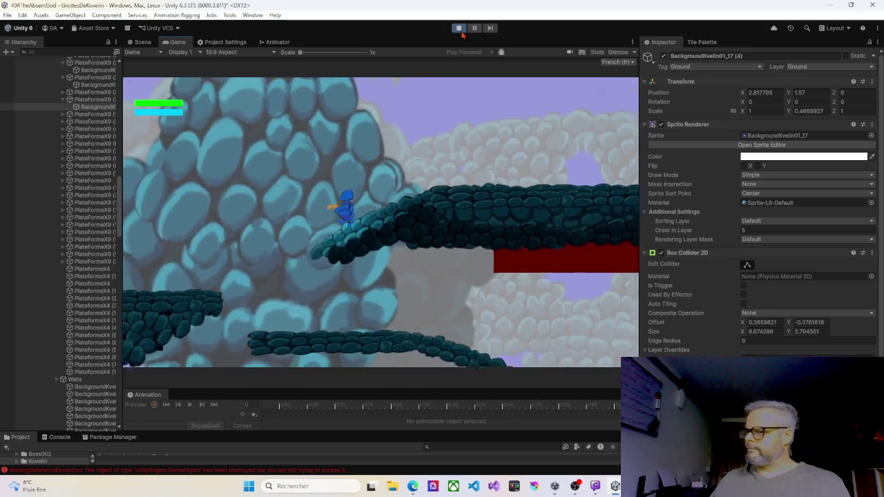
pyautogui.press('Right')
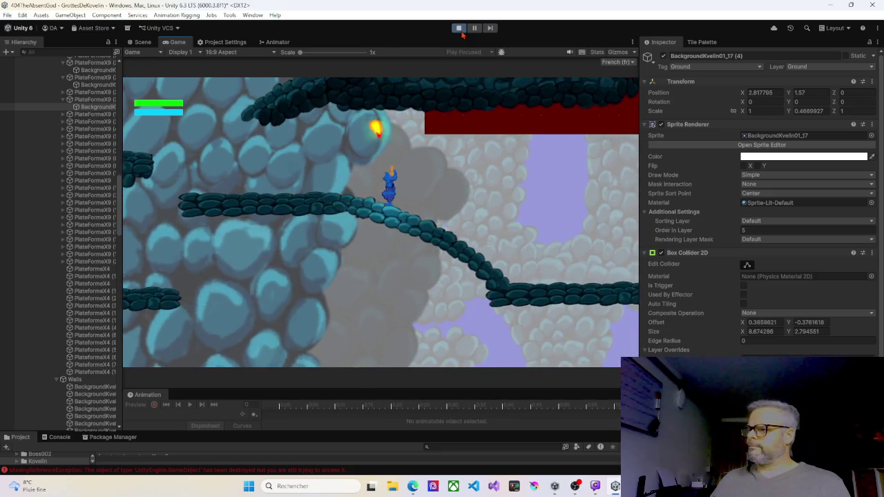
pyautogui.press('Left')
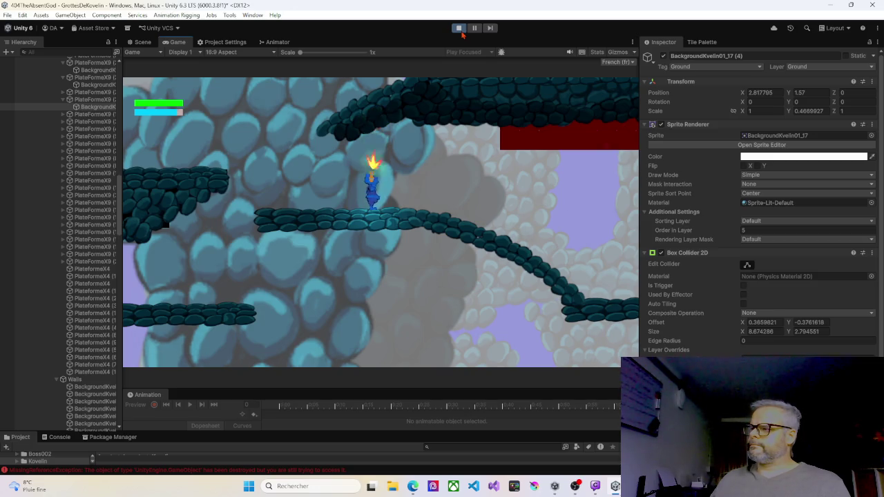
pyautogui.press('Left')
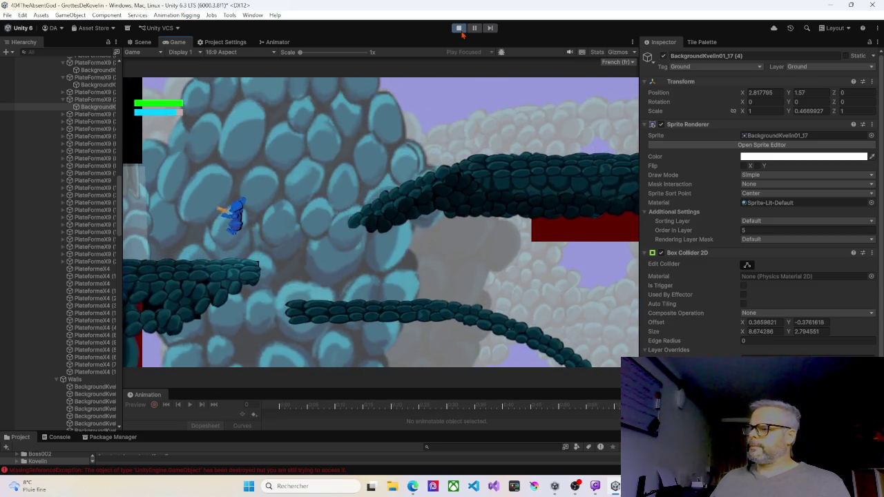
pyautogui.press('Right')
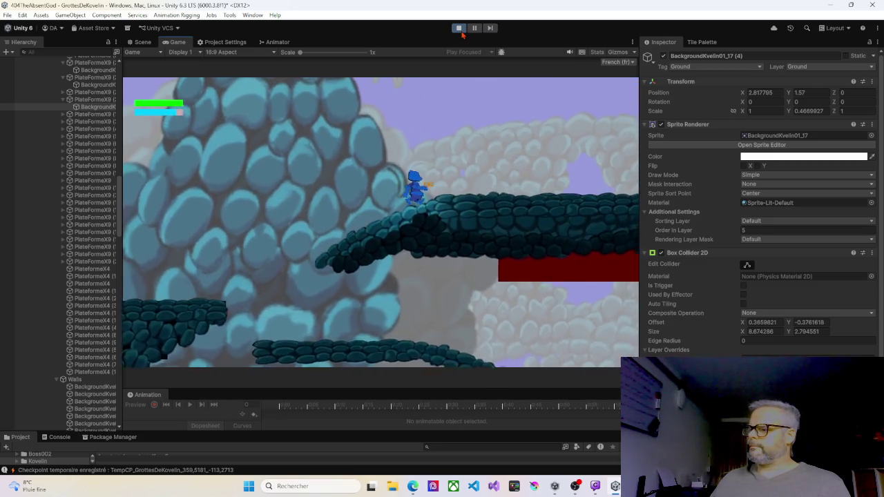
pyautogui.press('Right')
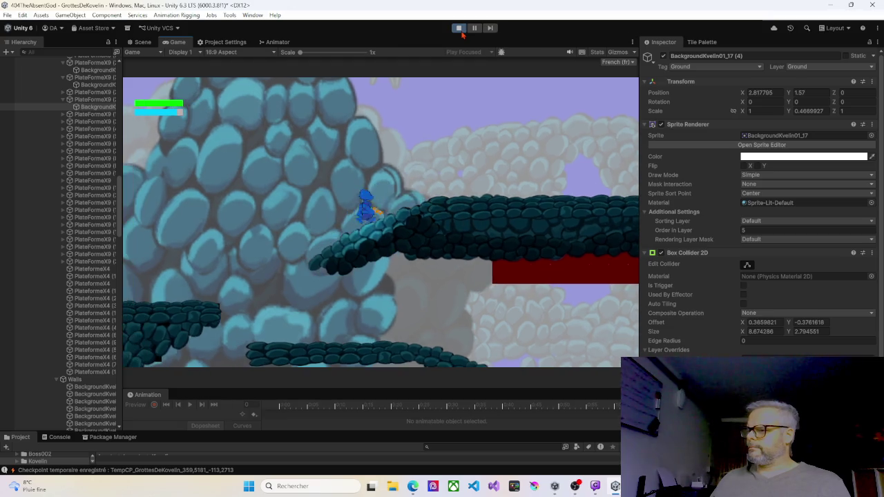
pyautogui.press('Left')
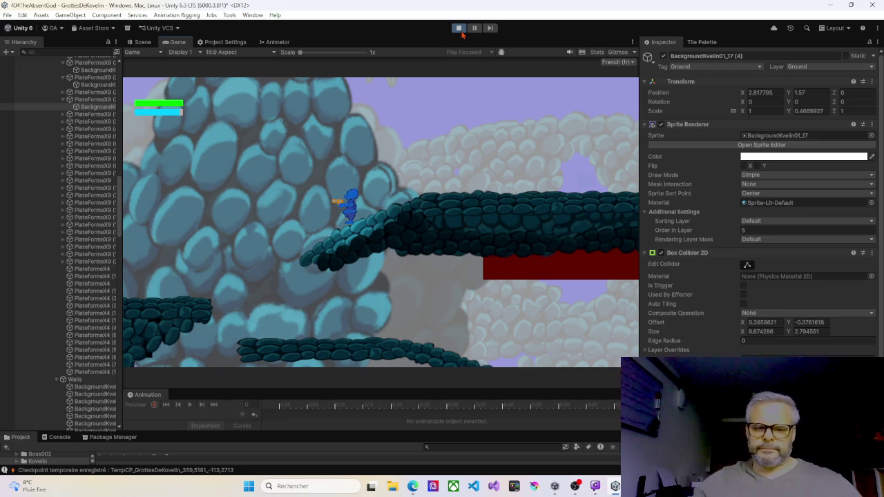
pyautogui.click(459, 31)
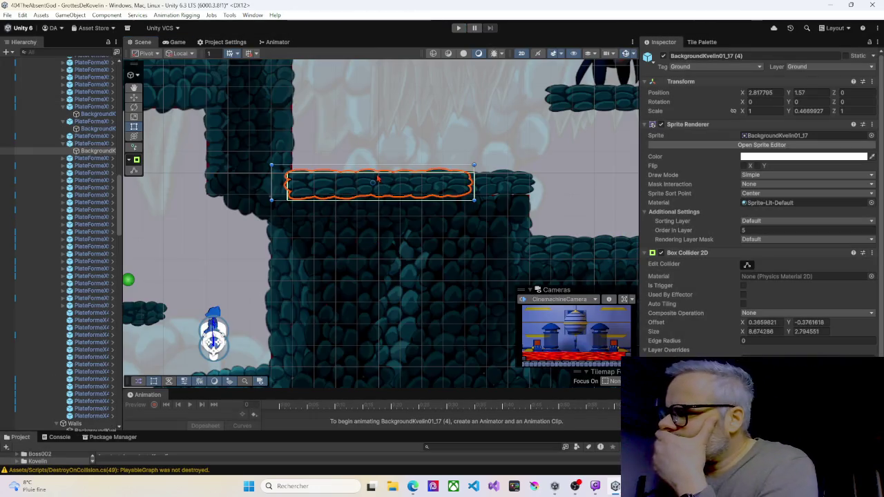
# Step: Pan and zoom the Scene view around the cave level
pyautogui.scroll(-3, 378, 179)
pyautogui.moveTo(138, 332)
pyautogui.mouseDown()
pyautogui.moveTo(165, 241)
pyautogui.moveTo(221, 225)
pyautogui.mouseUp()
pyautogui.scroll(5, 221, 224)
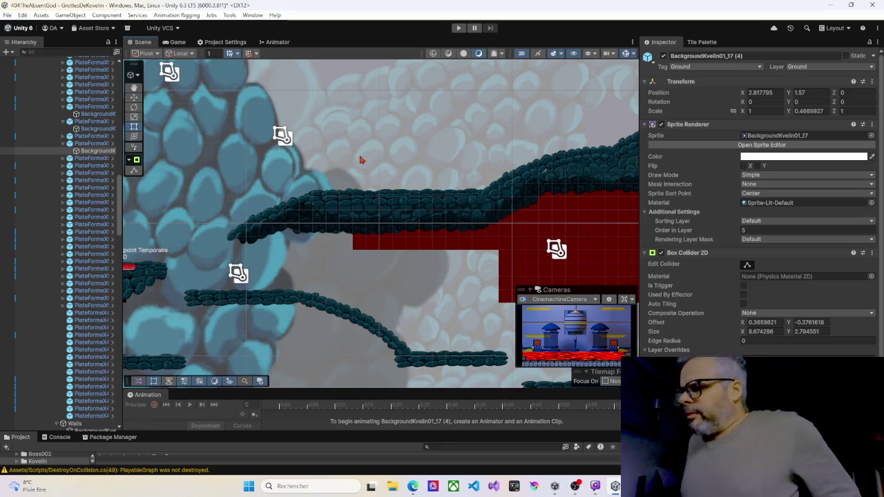
pyautogui.moveTo(396, 158); pyautogui.dragTo(216, 143)
pyautogui.scroll(-3, 284, 154)
pyautogui.moveTo(494, 192)
pyautogui.mouseDown()
pyautogui.moveTo(436, 183)
pyautogui.moveTo(514, 181)
pyautogui.mouseUp()
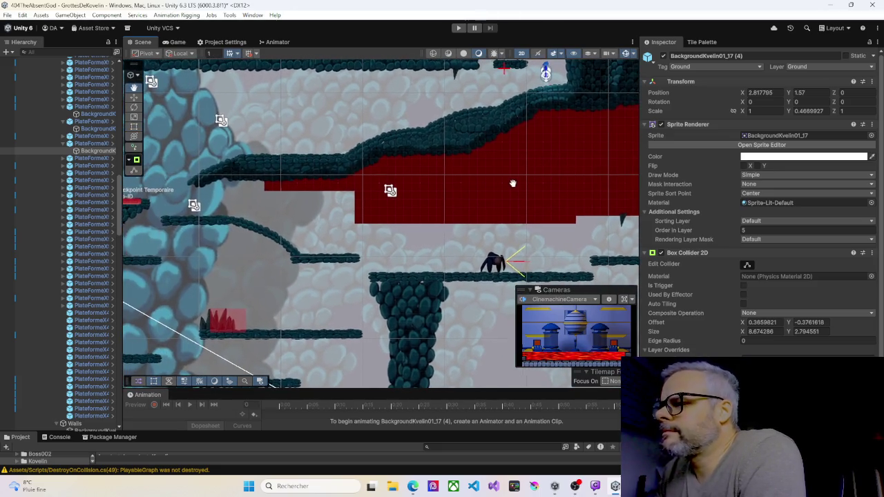
pyautogui.scroll(10, 87, 153)
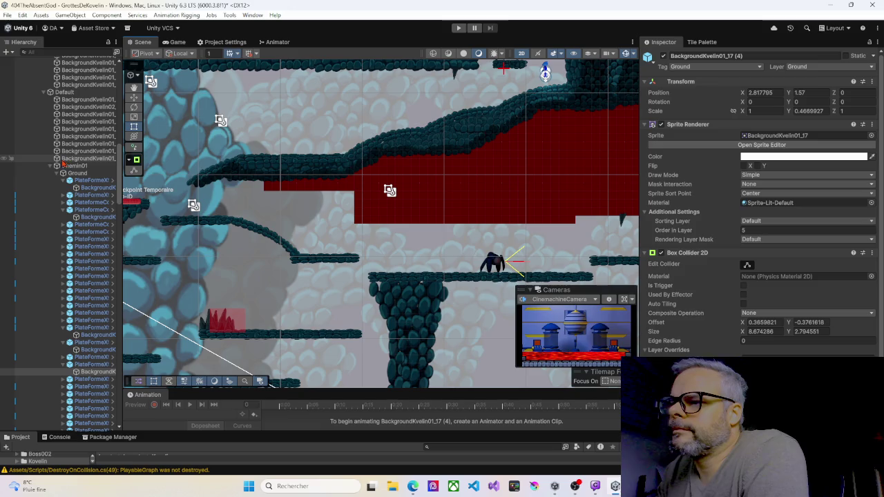
# Step: Collapse Chemin01, expand Chemin02 and select all ten PlateFormeX9 platforms
pyautogui.click(50, 167)
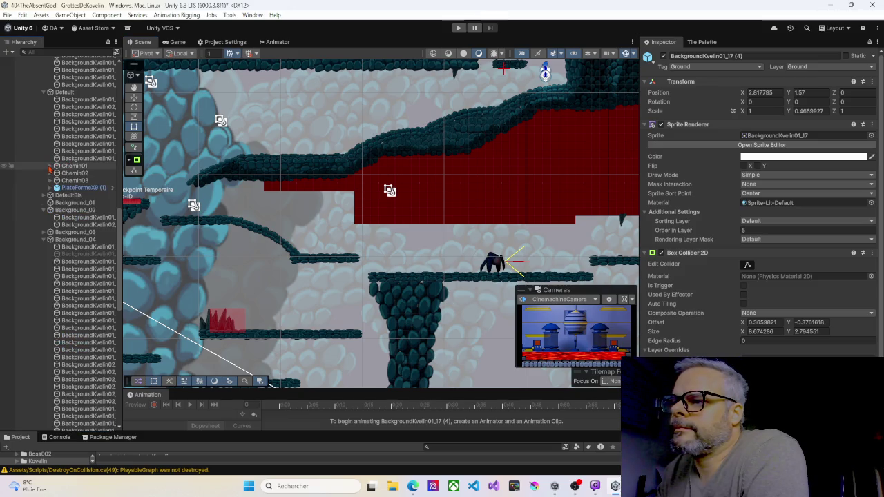
pyautogui.click(51, 173)
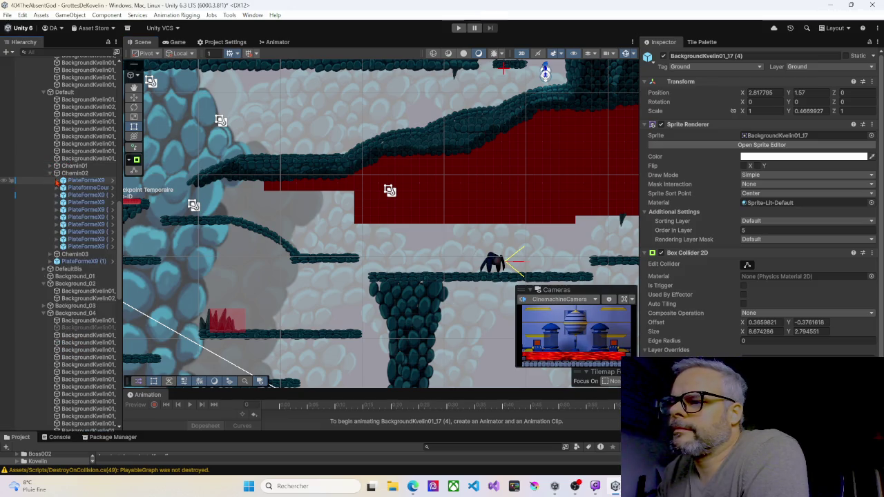
pyautogui.click(80, 181)
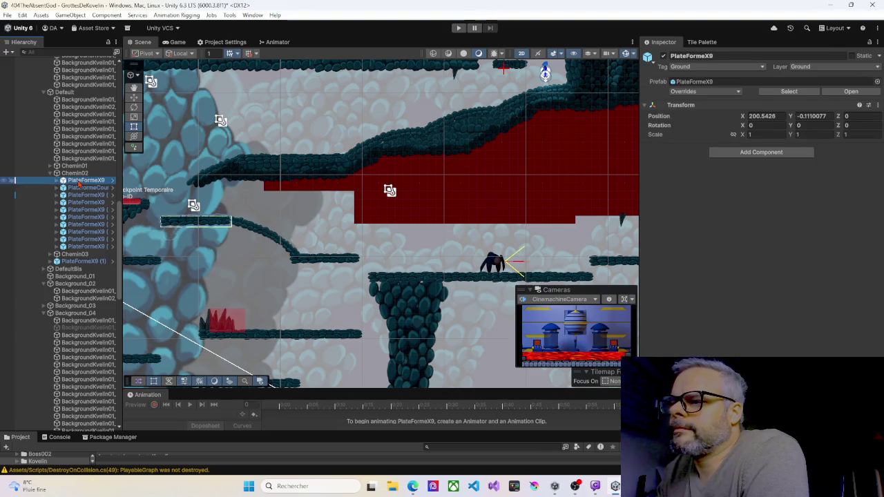
pyautogui.keyDown('shift'); pyautogui.click(89, 246); pyautogui.keyUp('shift')
pyautogui.scroll(-3, 325, 193)
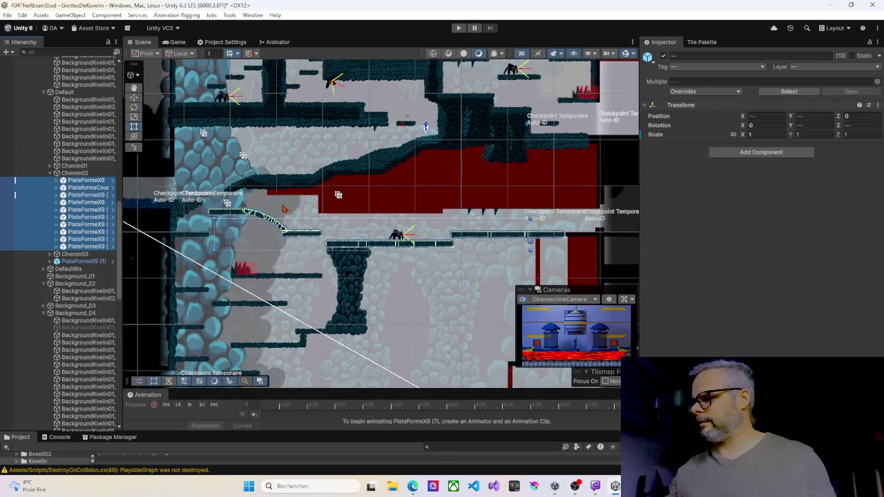
pyautogui.scroll(2, 91, 221)
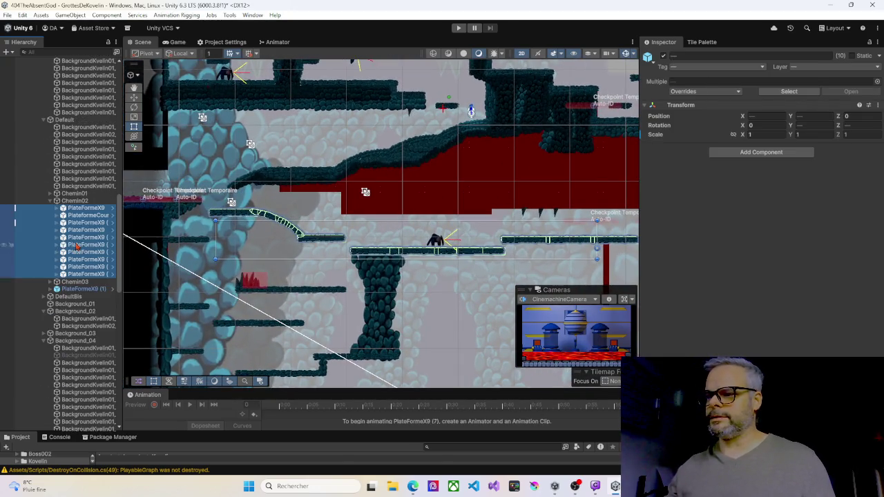
pyautogui.rightClick(79, 211)
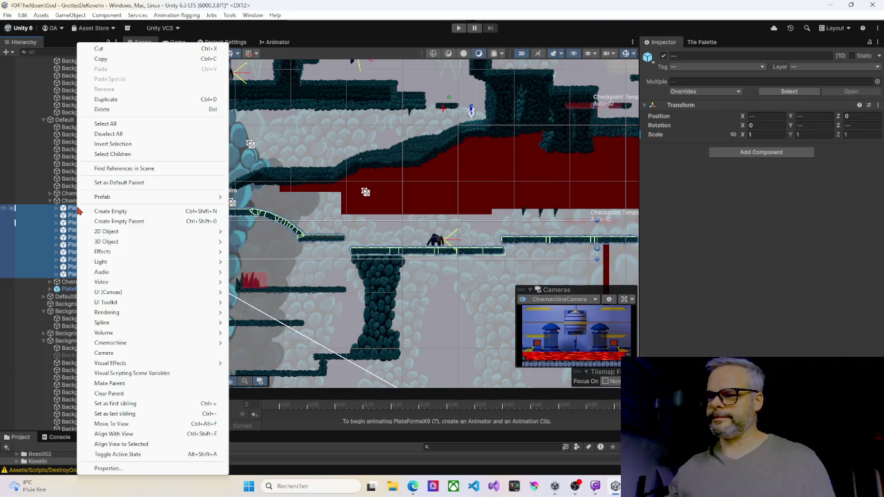
# Step: Wrap the ten PlateFormeX9 platforms in a new empty parent and rename it from Default to Ground
pyautogui.click(110, 221)
pyautogui.write('Default')
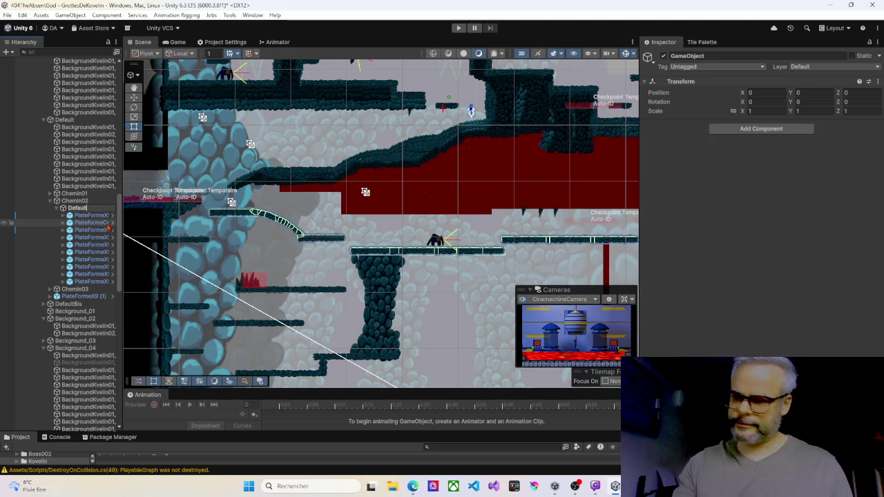
pyautogui.press('Return')
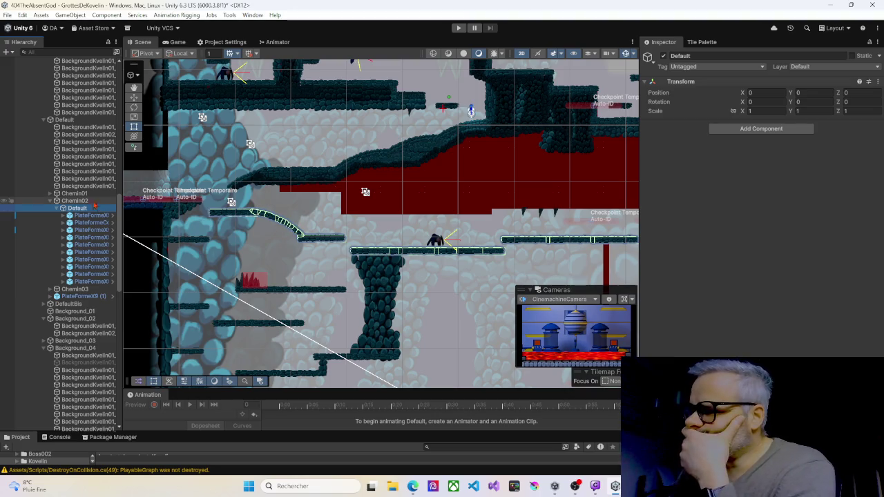
pyautogui.click(58, 208)
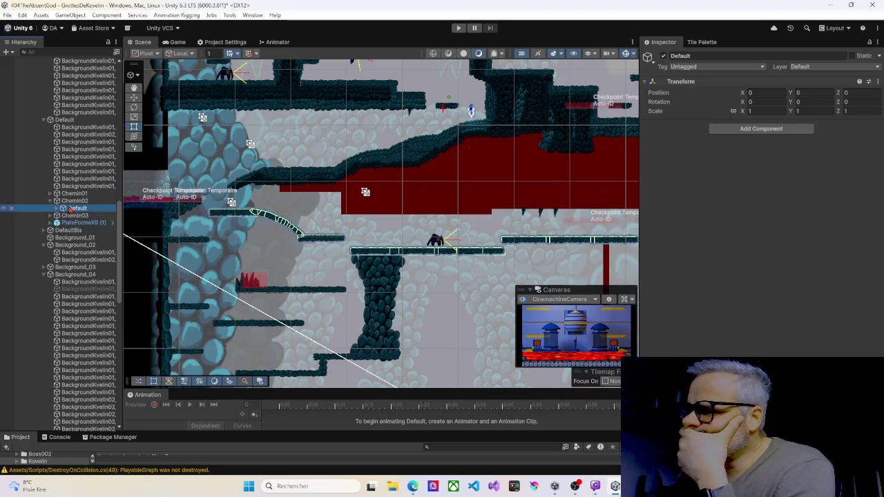
pyautogui.press('F2')
pyautogui.write('Ground')
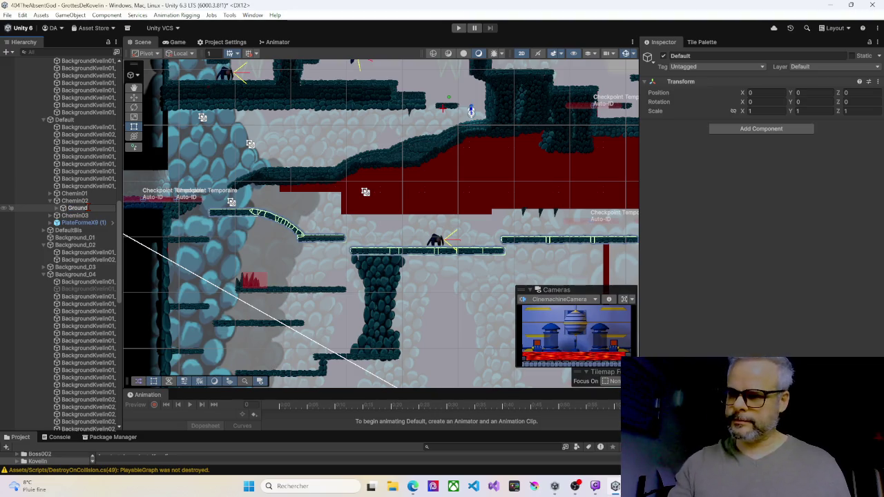
pyautogui.click(80, 201)
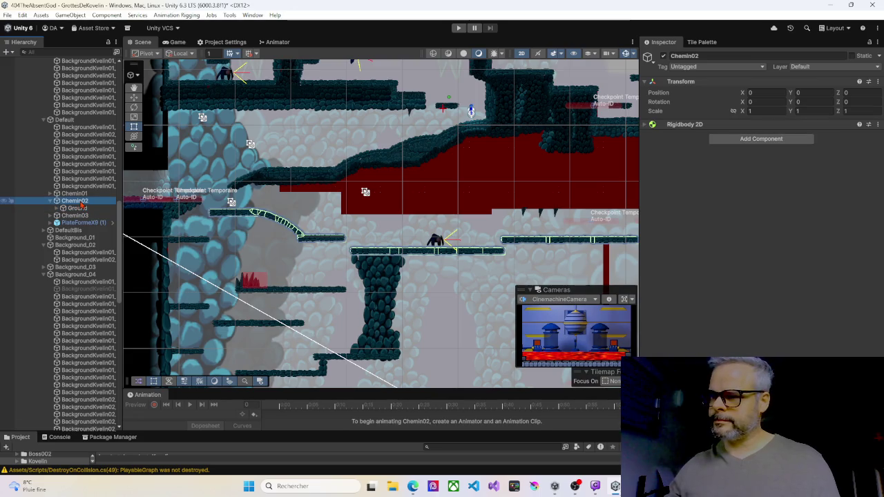
# Step: Add an empty child named Walls under Chemin02, then select the curved platform in the scene
pyautogui.rightClick(82, 206)
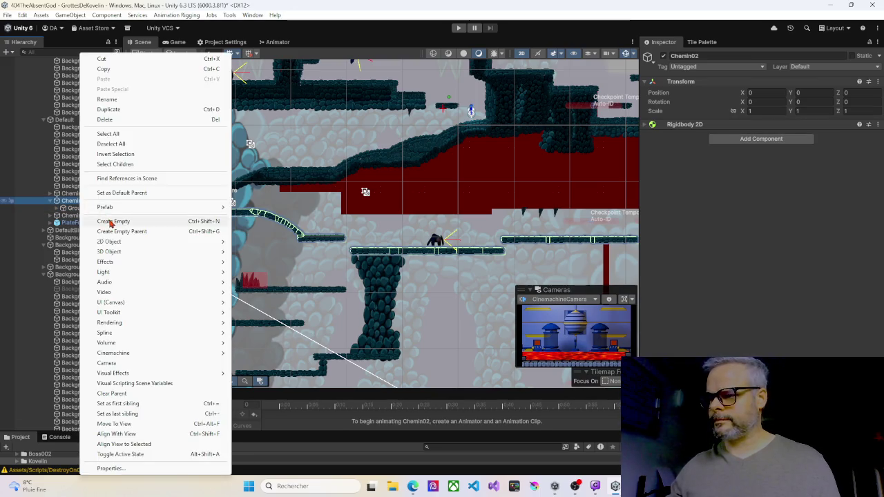
pyautogui.click(111, 222)
pyautogui.write('Wa')
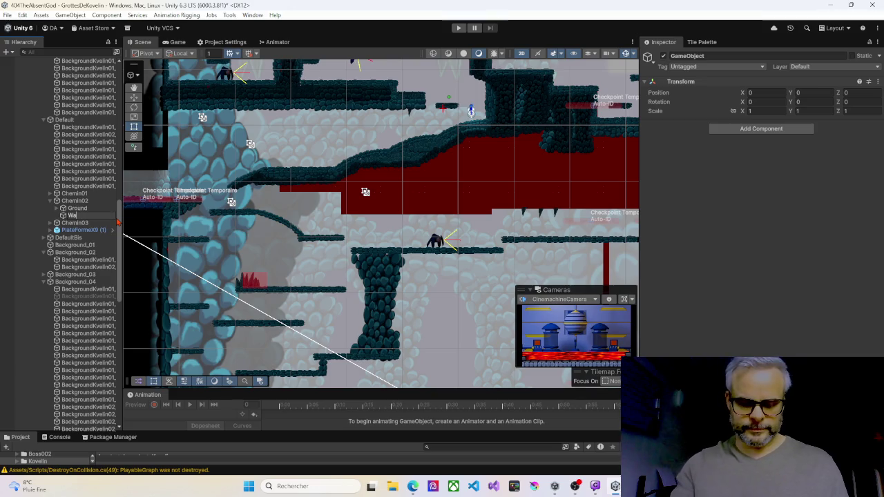
pyautogui.write('lls')
pyautogui.press('Return')
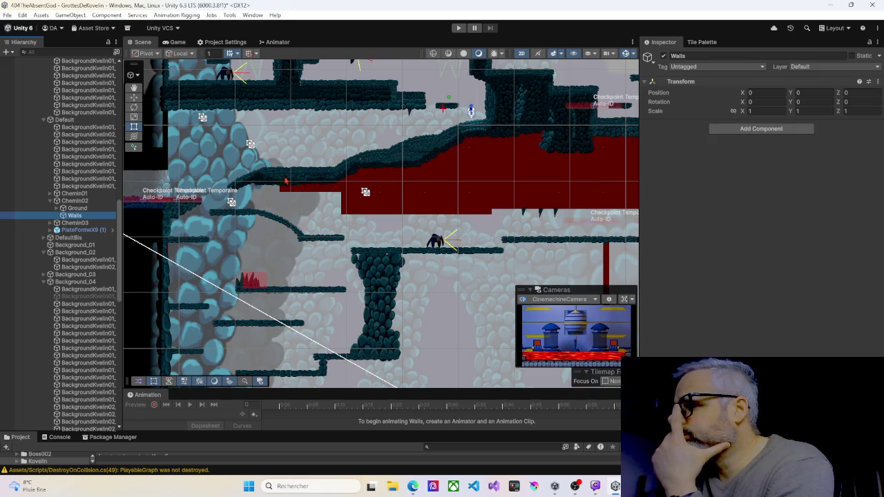
pyautogui.scroll(3, 262, 187)
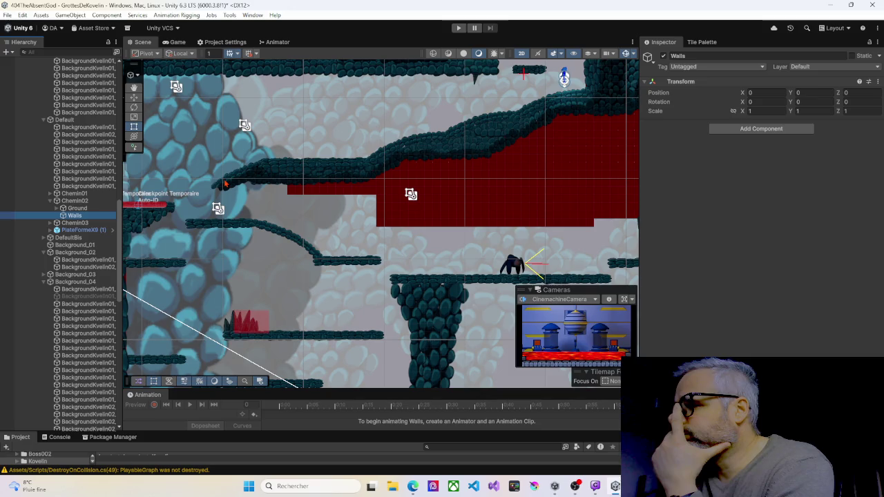
pyautogui.click(226, 183)
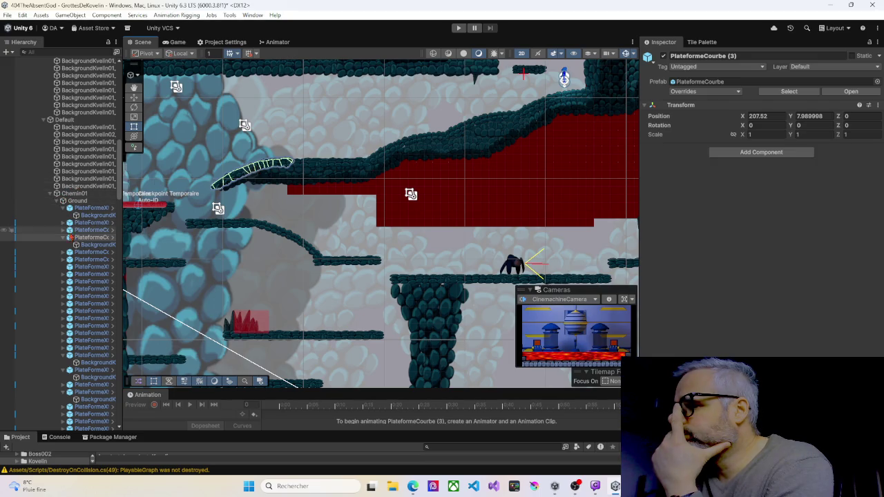
# Step: Select PlateformeCourbe (4) in the Hierarchy and scroll through the list to check its place
pyautogui.click(63, 238)
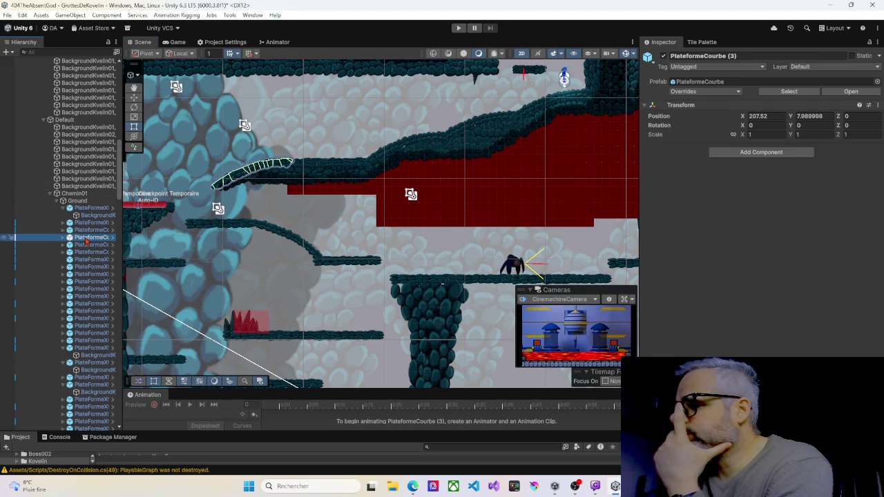
pyautogui.click(91, 245)
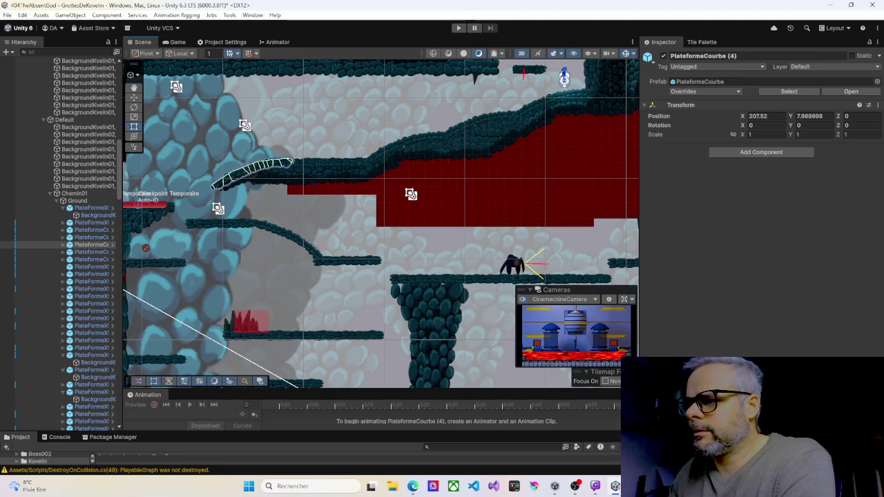
pyautogui.click(97, 247)
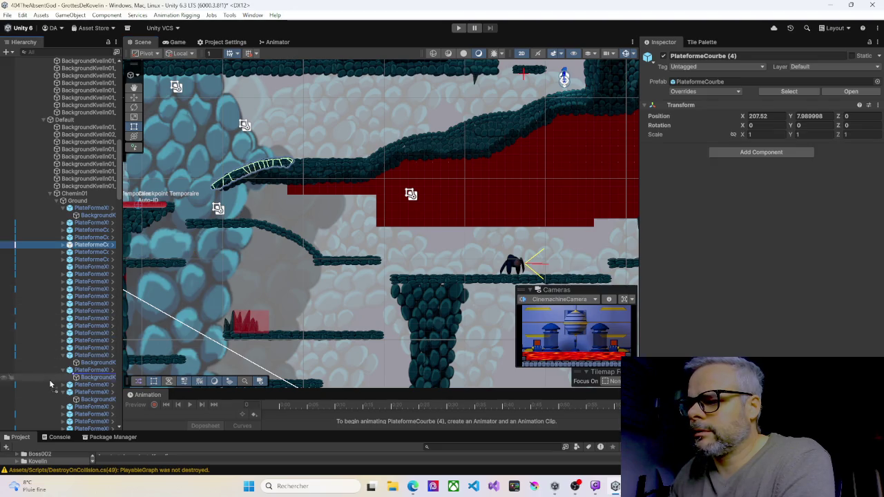
pyautogui.scroll(-5, 50, 373)
pyautogui.scroll(-8, 59, 428)
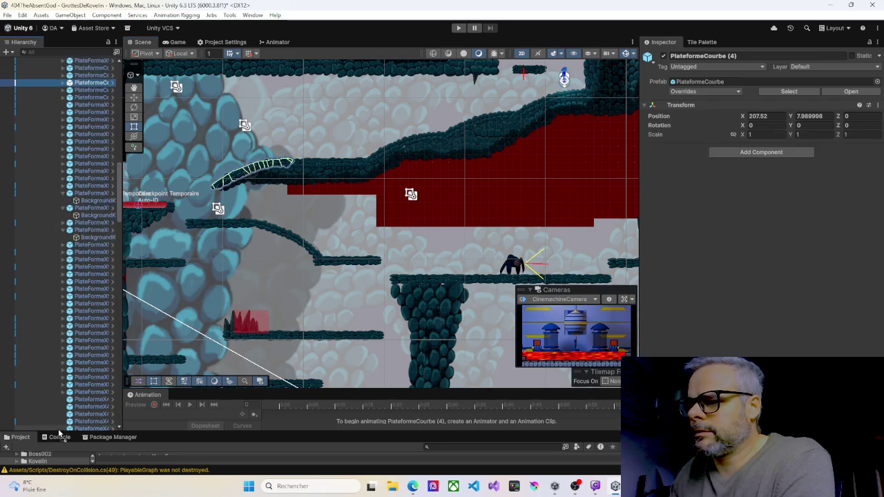
pyautogui.scroll(-9, 60, 429)
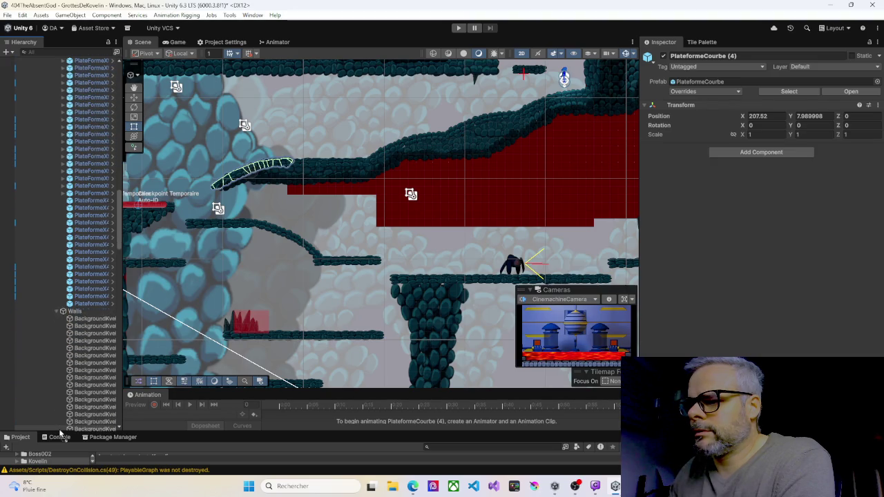
pyautogui.scroll(-8, 60, 428)
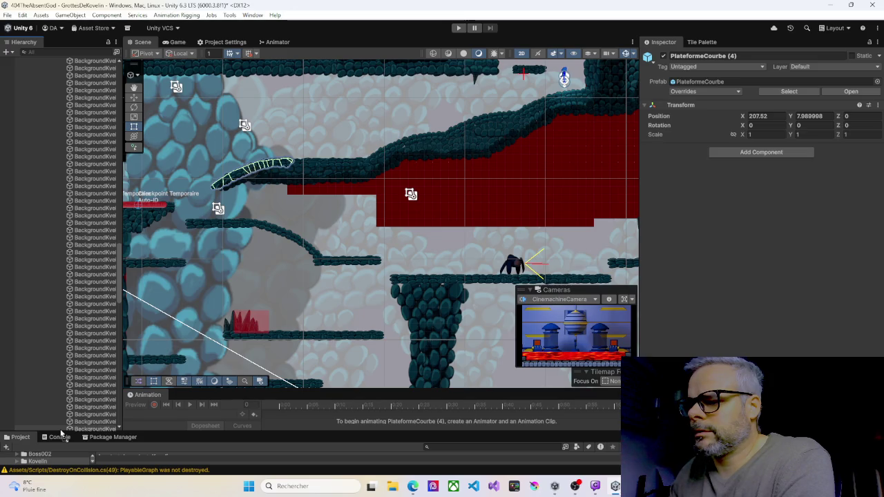
pyautogui.scroll(-8, 59, 428)
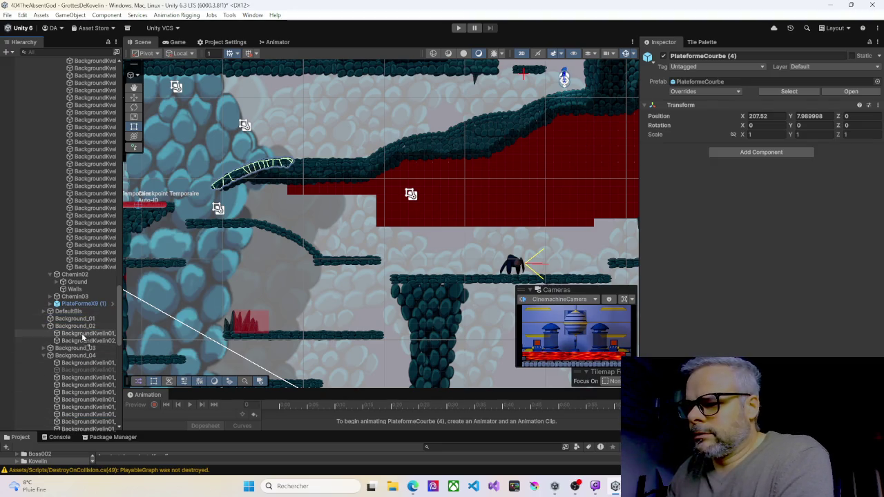
pyautogui.scroll(-4, 69, 415)
pyautogui.scroll(-12, 65, 429)
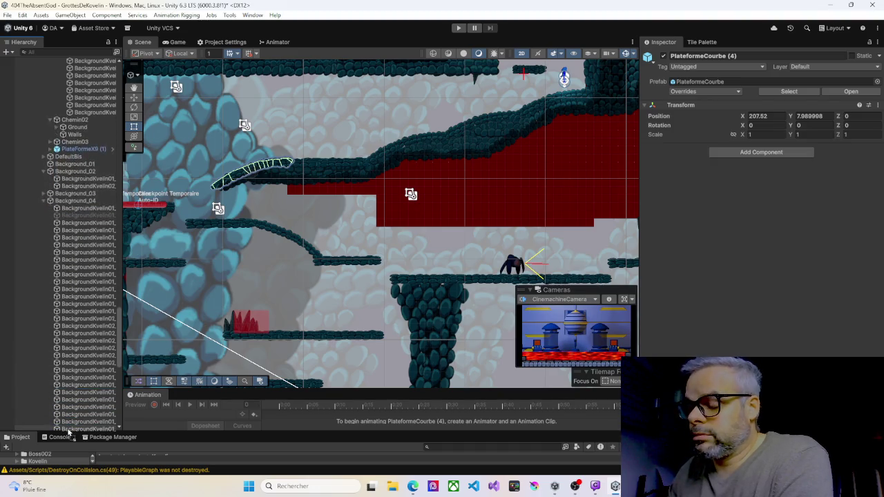
pyautogui.scroll(-8, 66, 414)
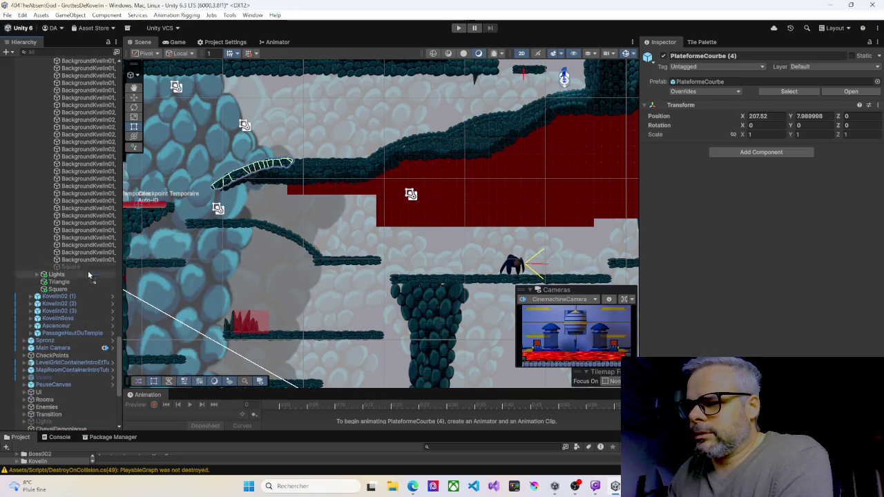
pyautogui.scroll(4, 46, 62)
pyautogui.scroll(12, 46, 63)
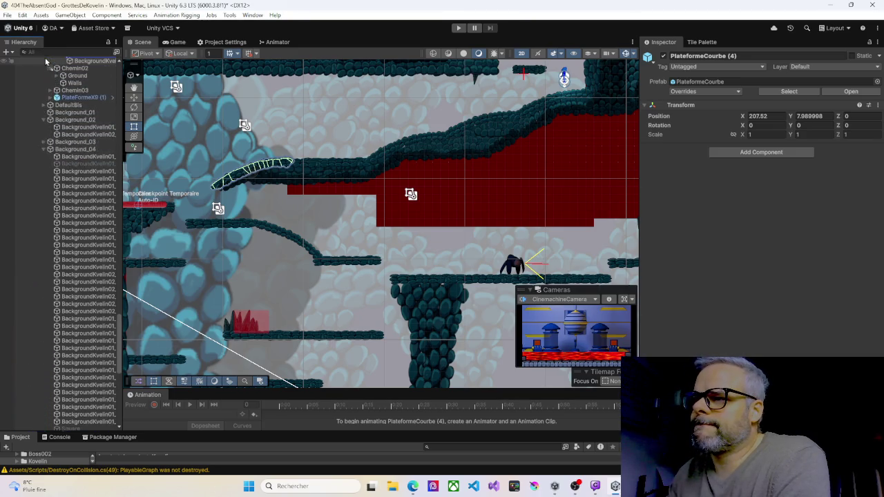
pyautogui.scroll(11, 46, 62)
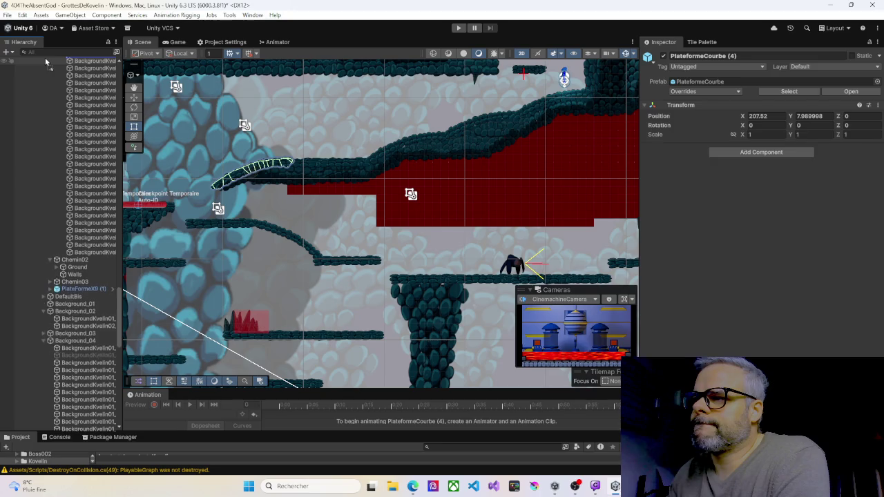
pyautogui.scroll(5, 47, 62)
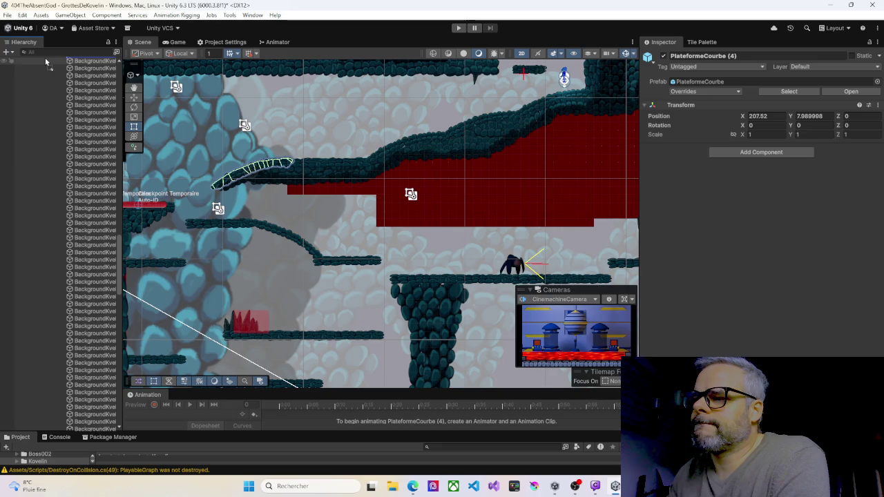
pyautogui.scroll(8, 45, 62)
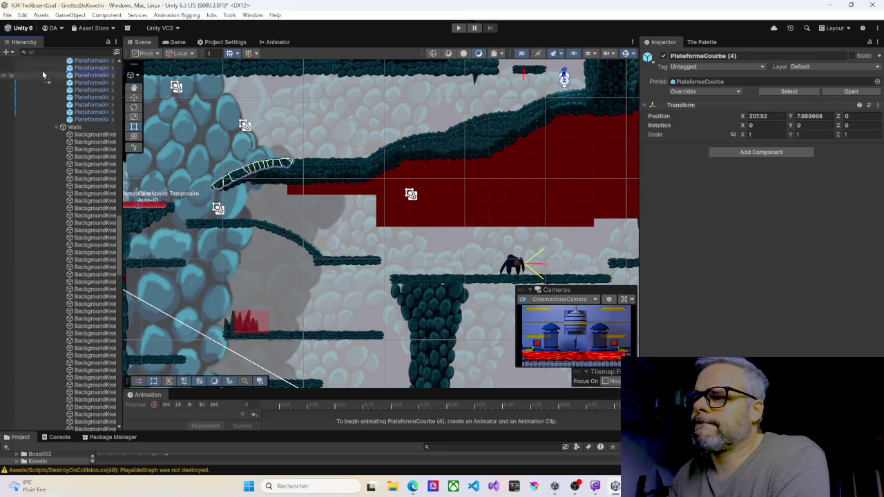
pyautogui.scroll(9, 45, 62)
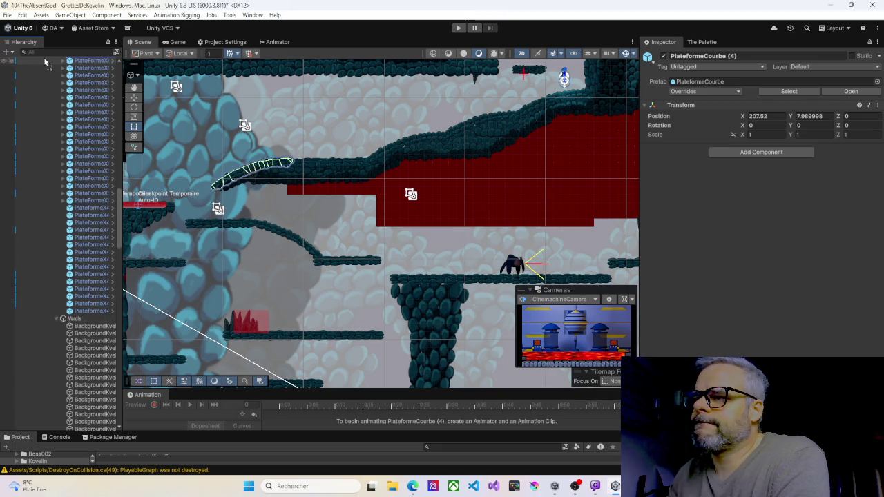
pyautogui.scroll(4, 49, 64)
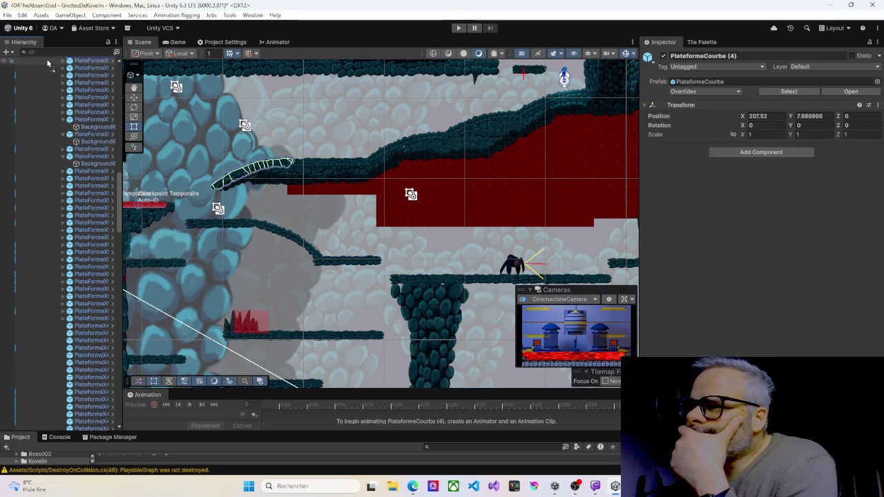
pyautogui.scroll(6, 48, 63)
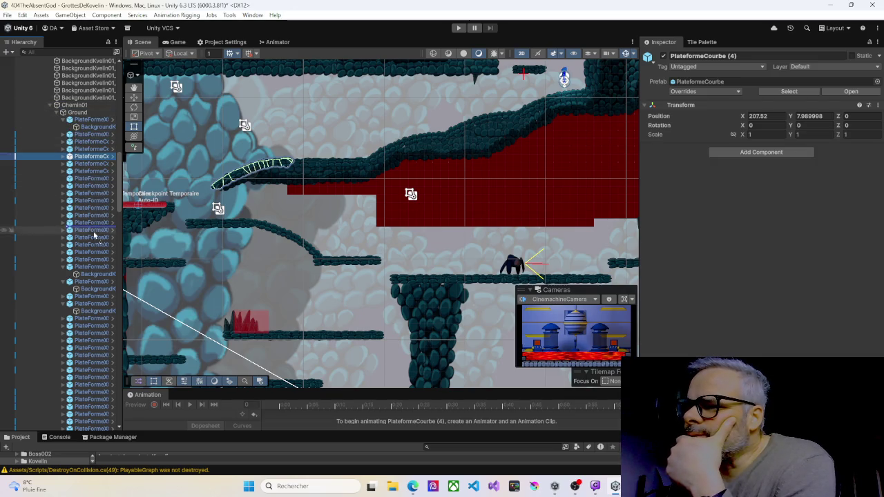
pyautogui.scroll(-5, 83, 387)
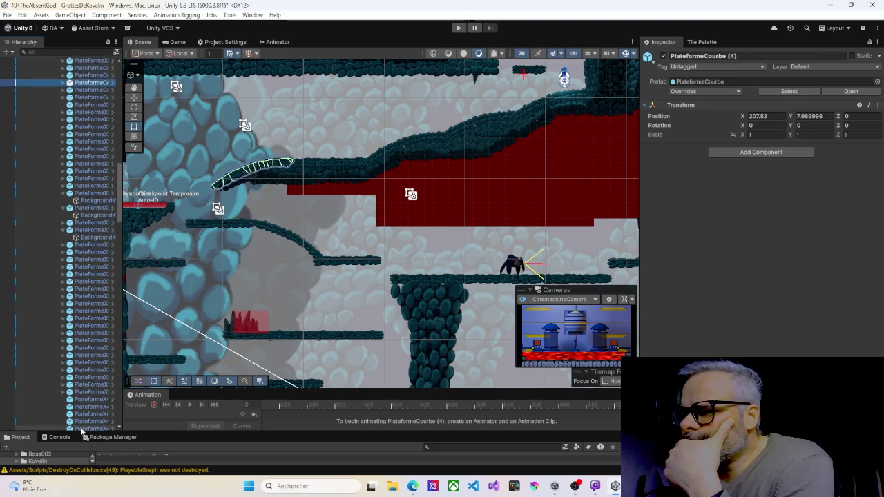
pyautogui.scroll(-5, 81, 414)
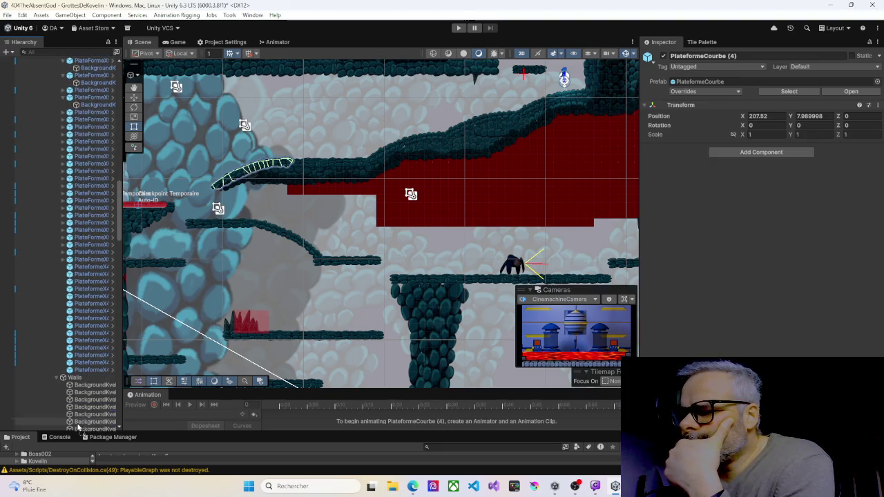
pyautogui.scroll(-8, 78, 428)
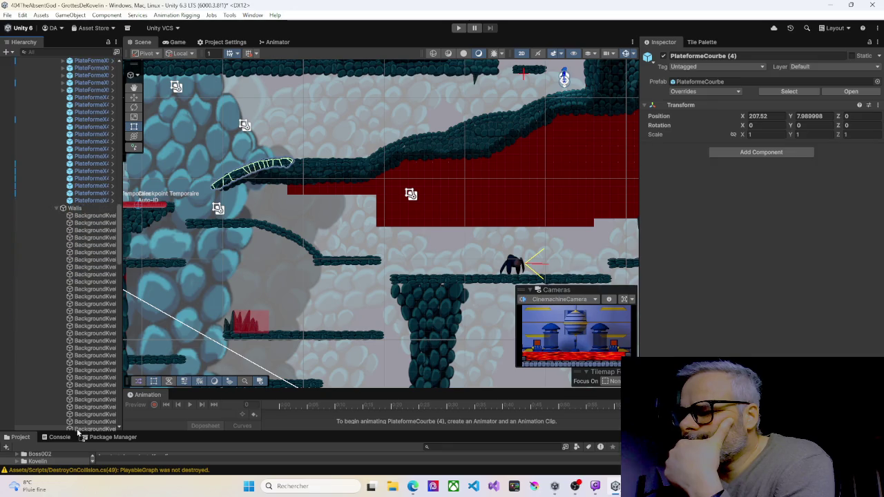
pyautogui.scroll(-4, 78, 434)
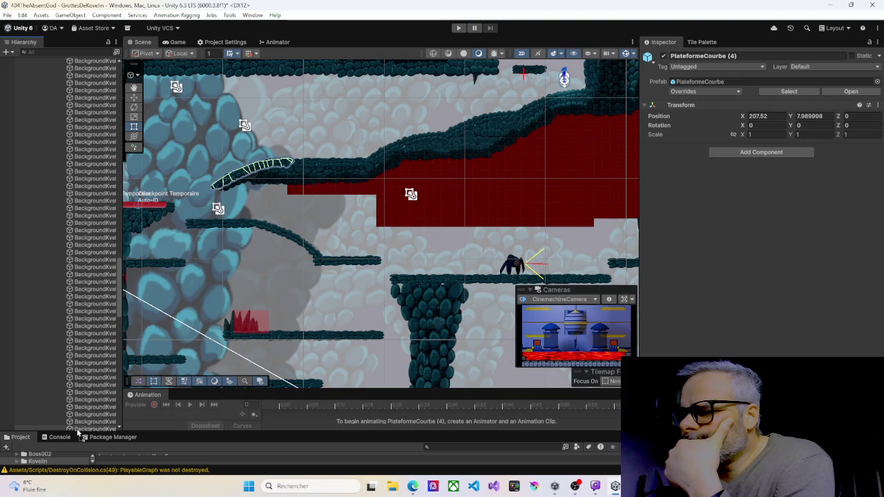
pyautogui.scroll(-2, 78, 429)
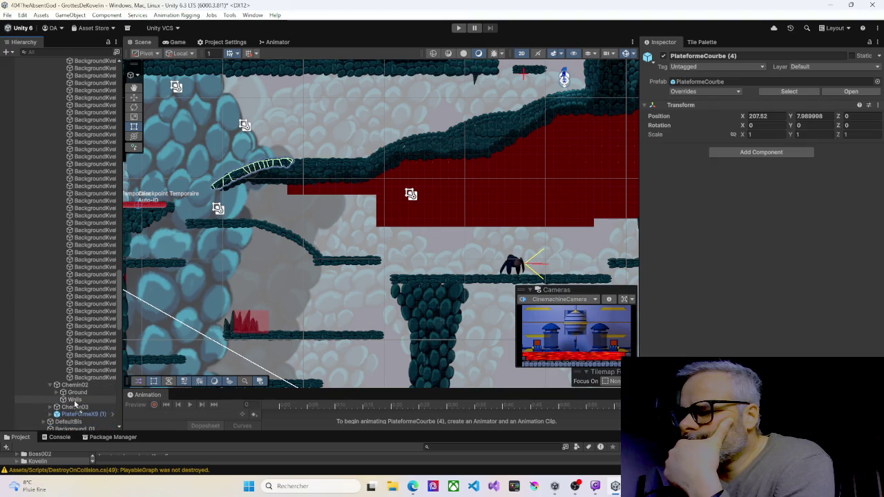
pyautogui.scroll(-1, 74, 400)
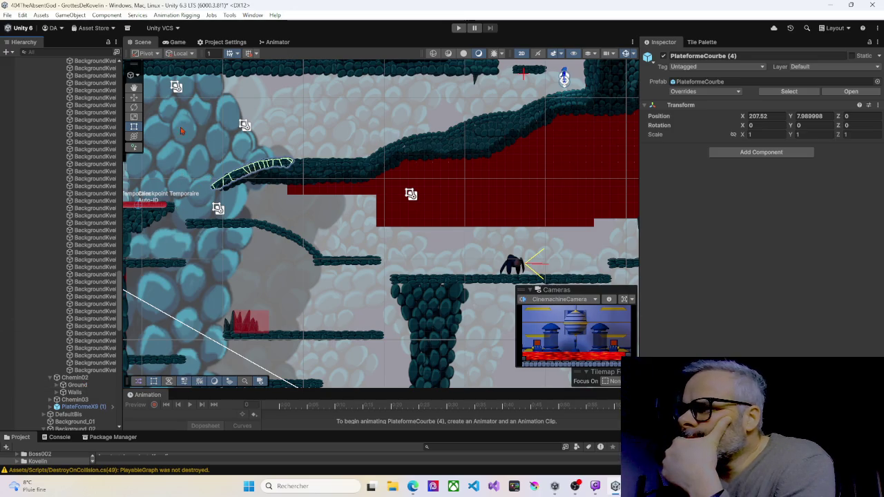
# Step: Move PlateformeCourbe (4) down and right to position 208.55, 5.65
pyautogui.click(135, 98)
pyautogui.moveTo(256, 166); pyautogui.dragTo(265, 185)
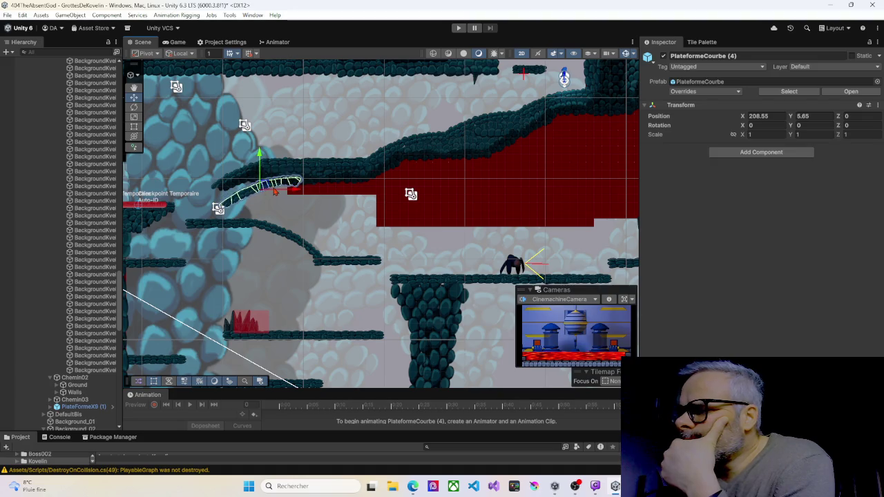
pyautogui.scroll(5, 275, 192)
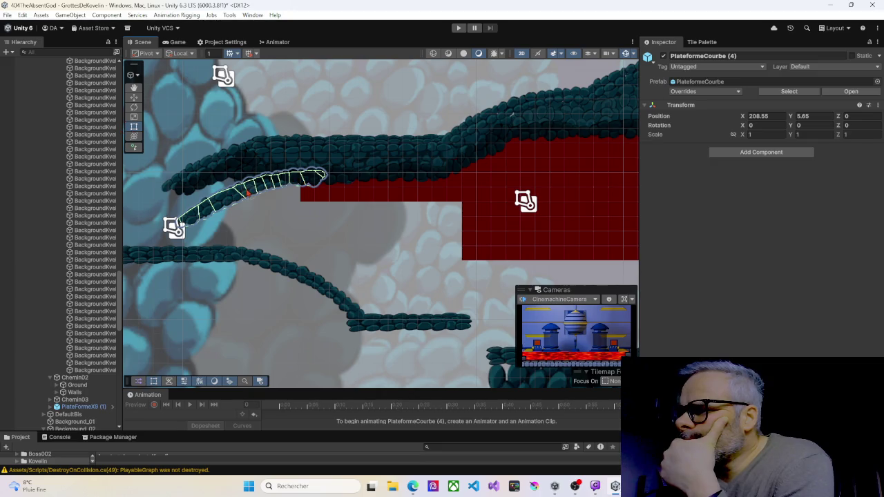
pyautogui.click(251, 196)
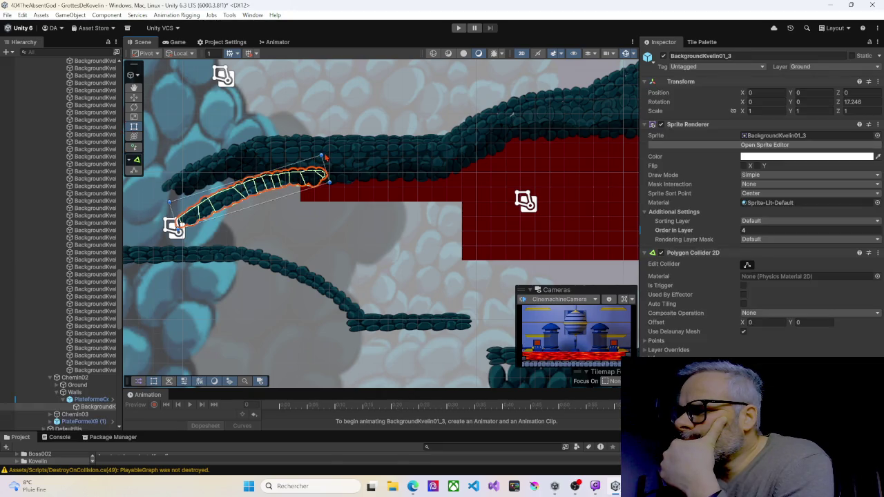
# Step: Rotate the BackgroundKvelin01_3 sprite to about 173° and slide it under the ledge at 3.18, 0.28
pyautogui.moveTo(336, 192)
pyautogui.mouseDown()
pyautogui.moveTo(235, 111)
pyautogui.moveTo(197, 130)
pyautogui.moveTo(178, 153)
pyautogui.mouseUp()
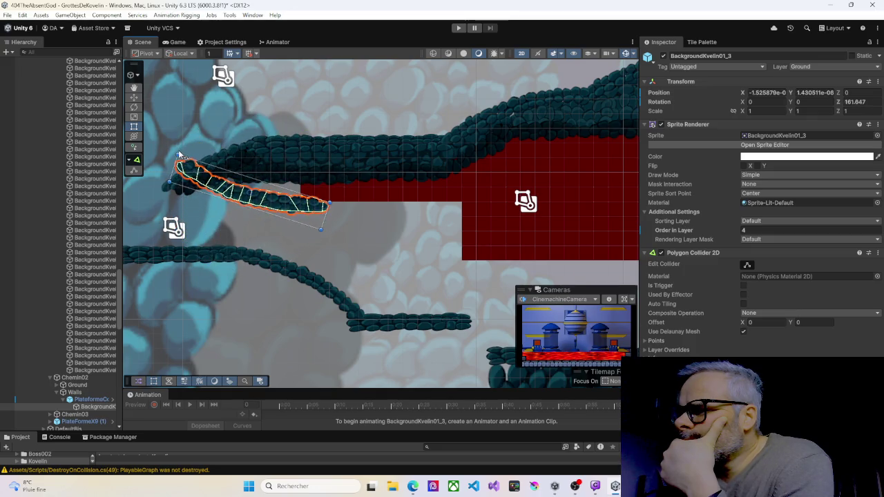
pyautogui.moveTo(229, 195); pyautogui.dragTo(214, 221)
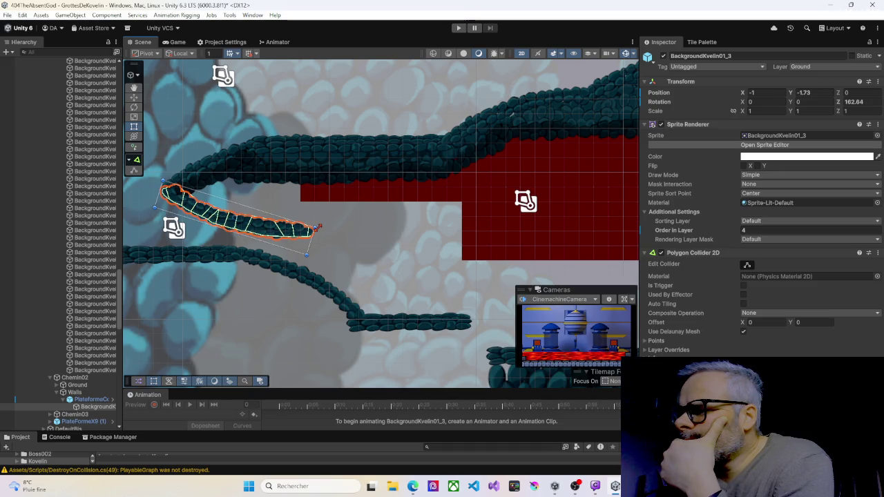
pyautogui.moveTo(322, 230); pyautogui.dragTo(322, 212)
pyautogui.moveTo(261, 223); pyautogui.dragTo(267, 210)
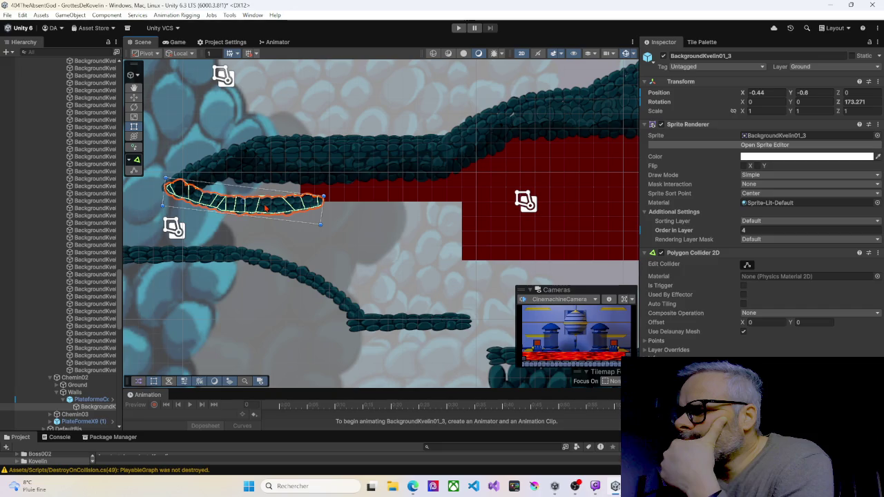
pyautogui.moveTo(265, 208); pyautogui.dragTo(324, 196)
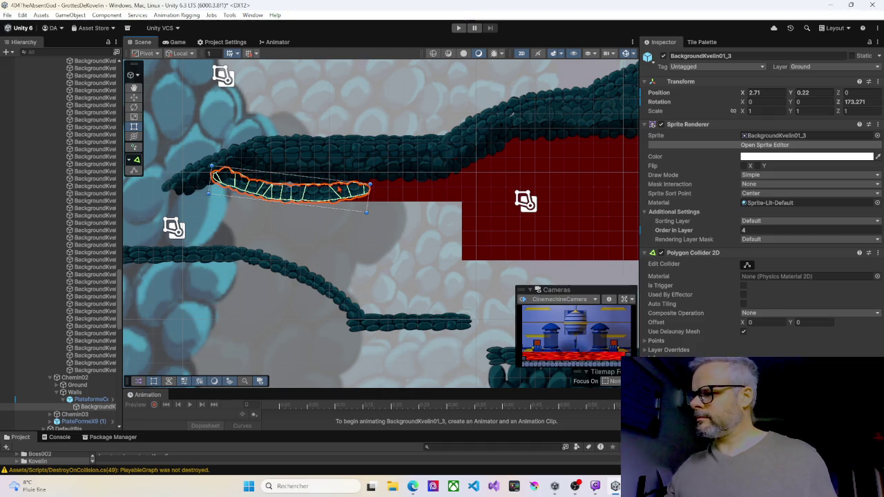
pyautogui.moveTo(339, 188)
pyautogui.mouseDown()
pyautogui.moveTo(345, 154)
pyautogui.moveTo(348, 185)
pyautogui.moveTo(338, 189)
pyautogui.mouseUp()
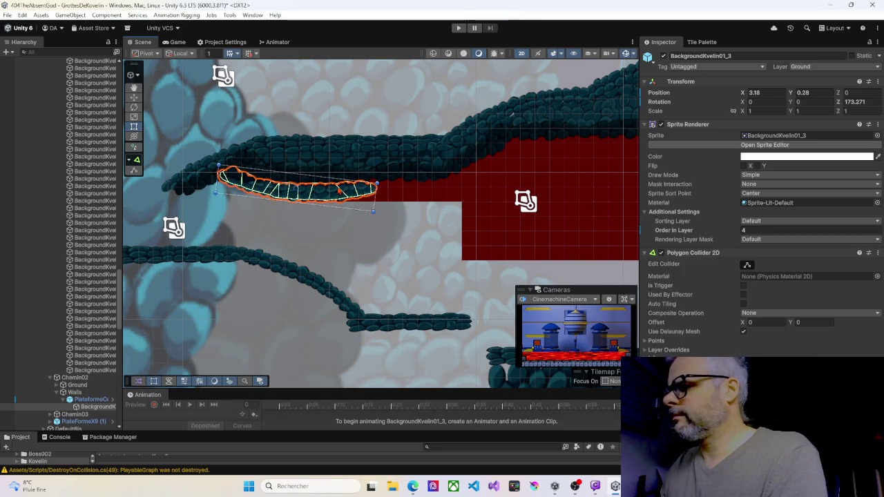
pyautogui.click(404, 193)
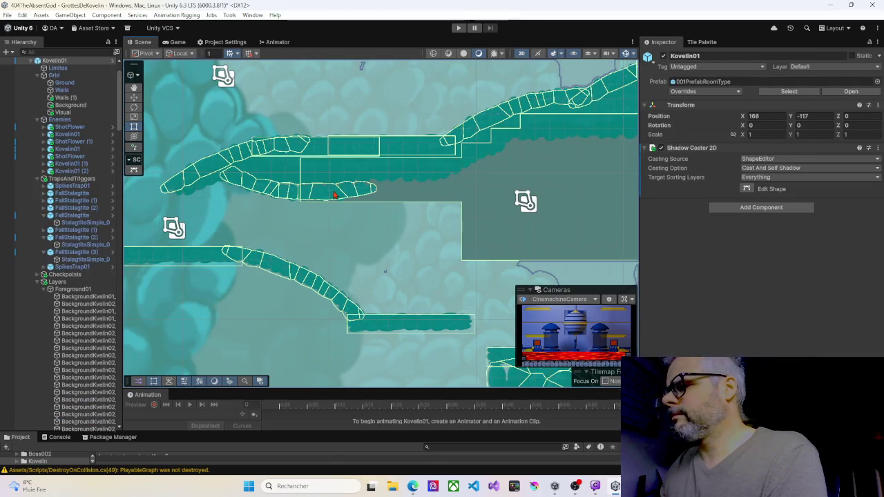
pyautogui.click(335, 195)
pyautogui.moveTo(361, 243)
pyautogui.mouseDown()
pyautogui.moveTo(297, 230)
pyautogui.moveTo(341, 229)
pyautogui.mouseUp()
pyautogui.click(308, 179)
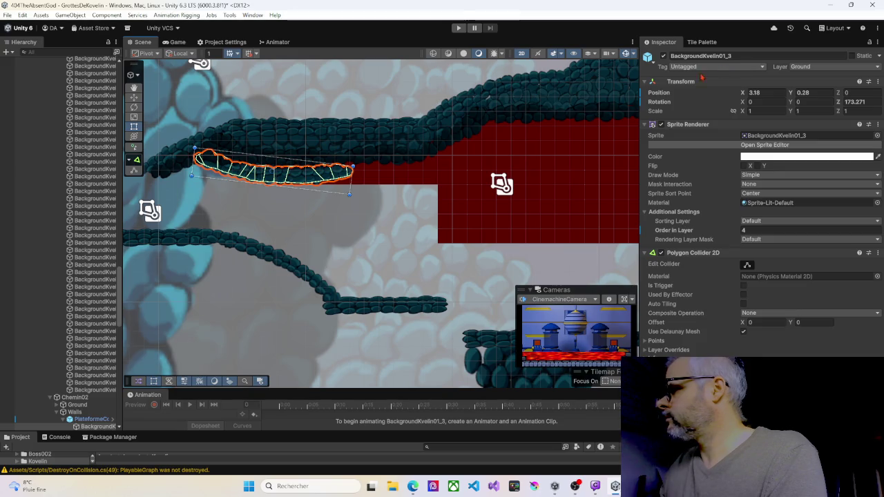
pyautogui.click(181, 150)
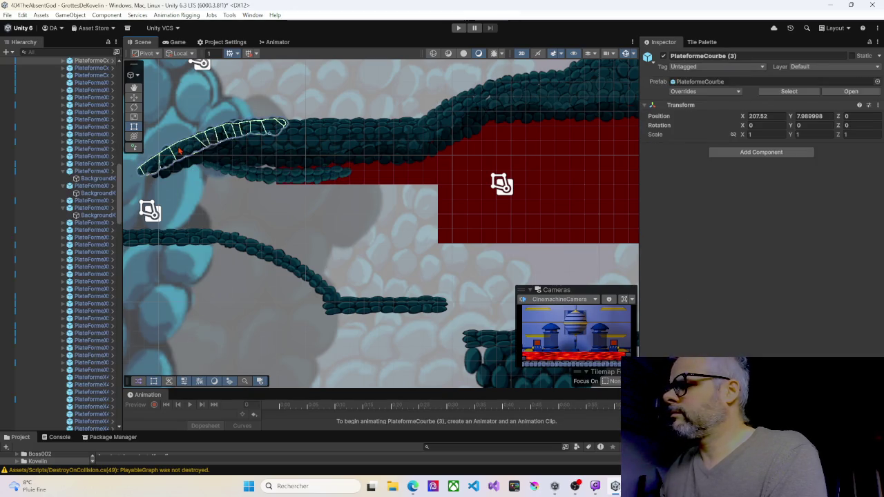
# Step: Tag the first curved platform as Ground and nudge the neighbouring flat platform right
pyautogui.click(702, 70)
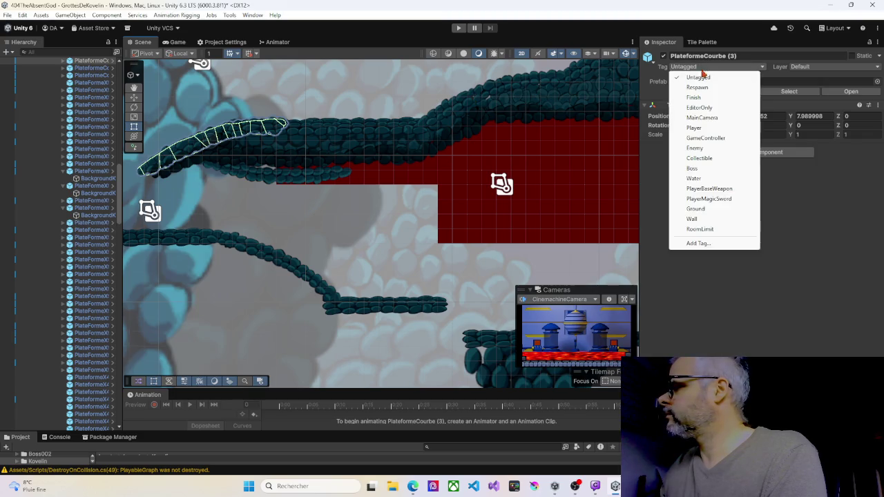
pyautogui.click(696, 208)
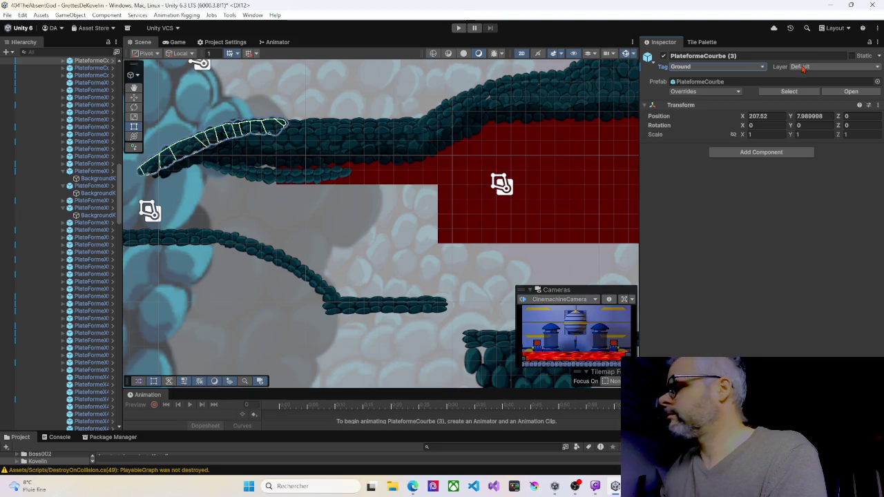
pyautogui.click(320, 129)
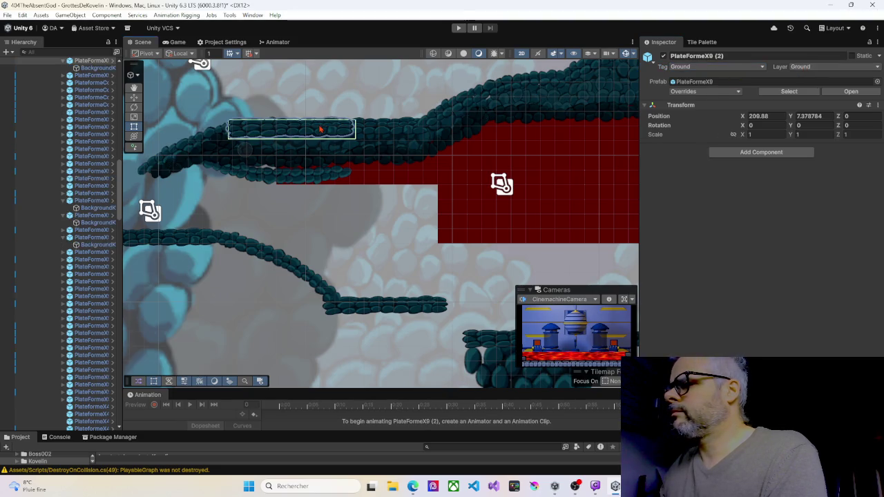
pyautogui.moveTo(376, 132); pyautogui.dragTo(450, 132)
# Step: Tag the upper-right curved platform as Ground and apply all its prefab overrides
pyautogui.click(462, 111)
pyautogui.click(681, 67)
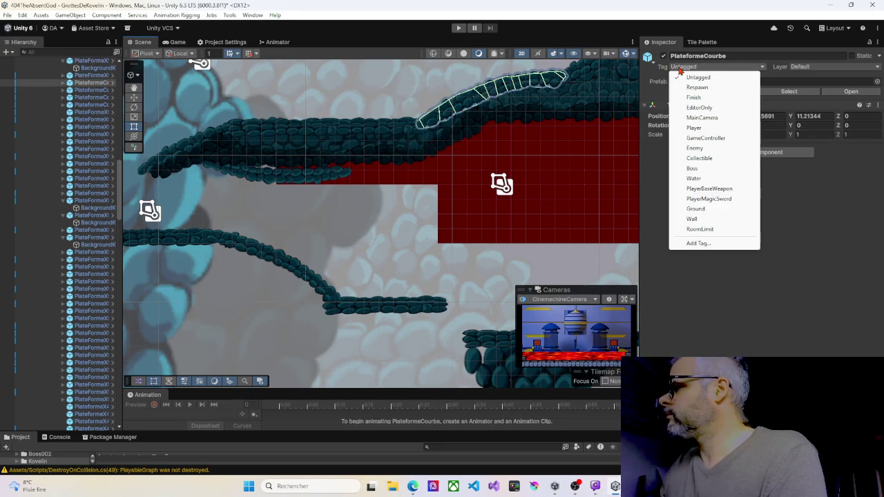
pyautogui.click(696, 209)
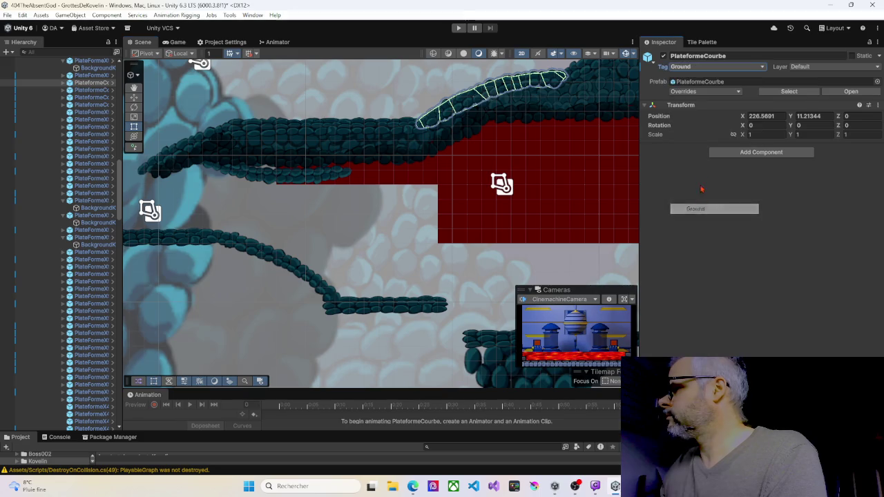
pyautogui.click(719, 92)
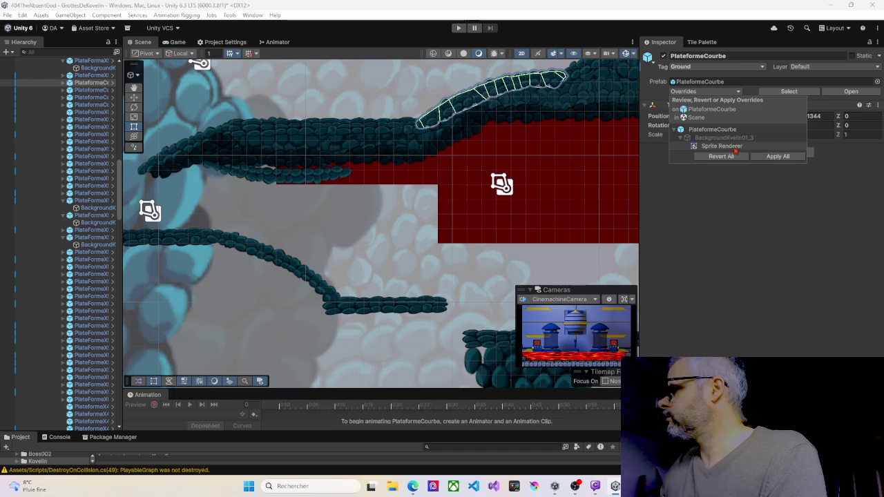
pyautogui.click(768, 158)
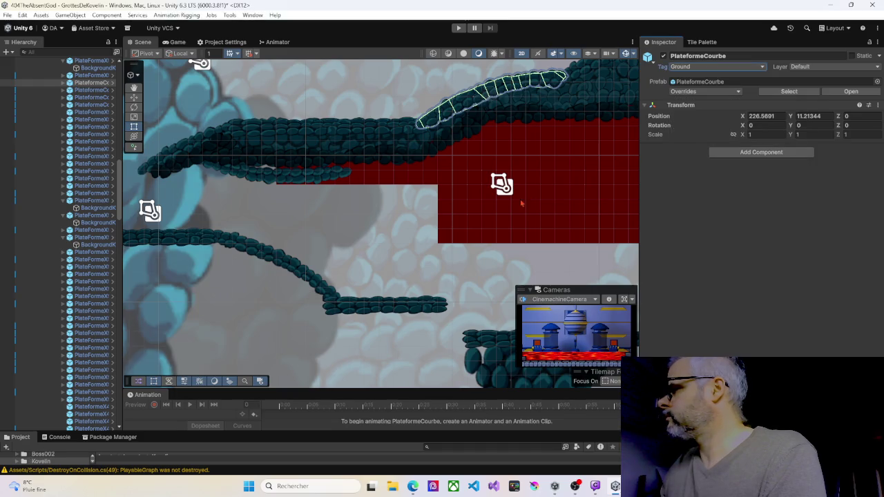
# Step: Pan across the cave, checking the other curved platforms and the left ledge's flat rock sprite
pyautogui.moveTo(524, 163)
pyautogui.mouseDown()
pyautogui.moveTo(476, 170)
pyautogui.moveTo(474, 191)
pyautogui.moveTo(532, 181)
pyautogui.mouseUp()
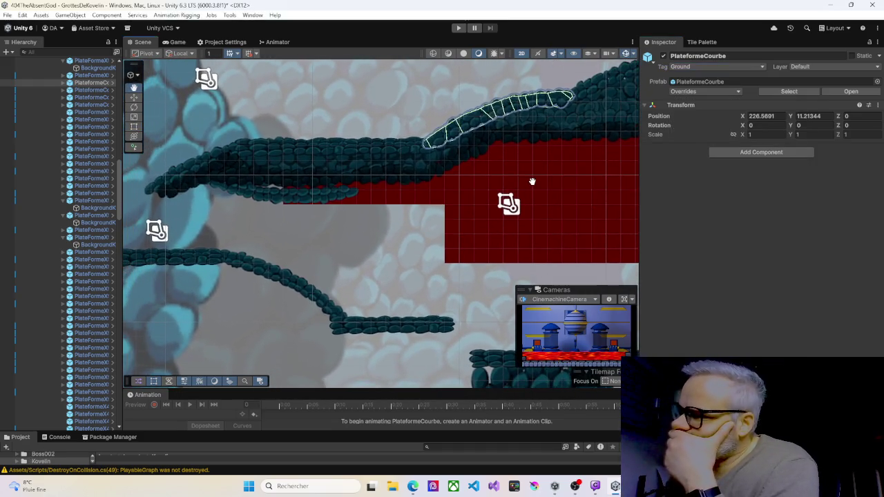
pyautogui.click(299, 200)
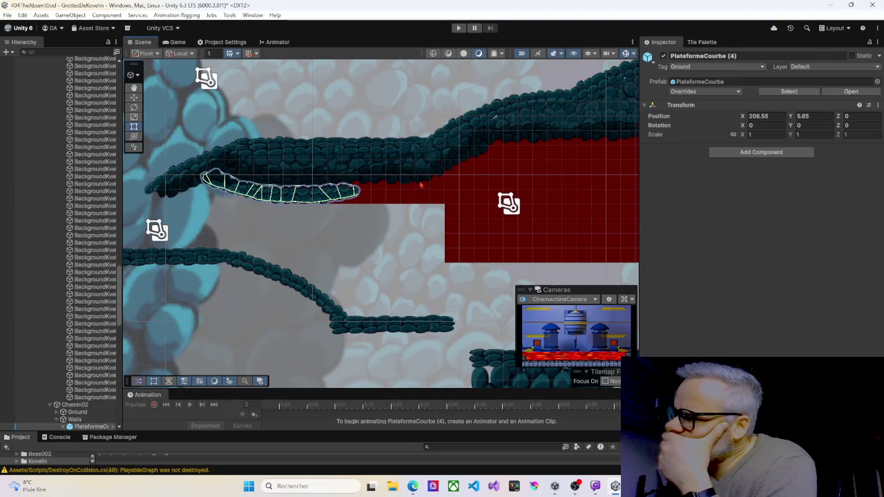
pyautogui.moveTo(419, 184); pyautogui.dragTo(317, 168)
pyautogui.click(428, 123)
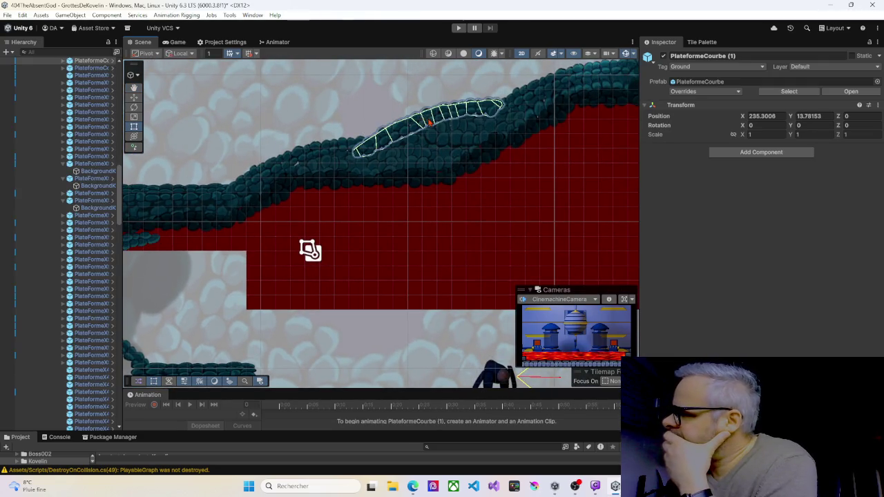
pyautogui.moveTo(336, 213)
pyautogui.mouseDown()
pyautogui.moveTo(408, 182)
pyautogui.moveTo(467, 184)
pyautogui.moveTo(369, 203)
pyautogui.moveTo(391, 195)
pyautogui.mouseUp()
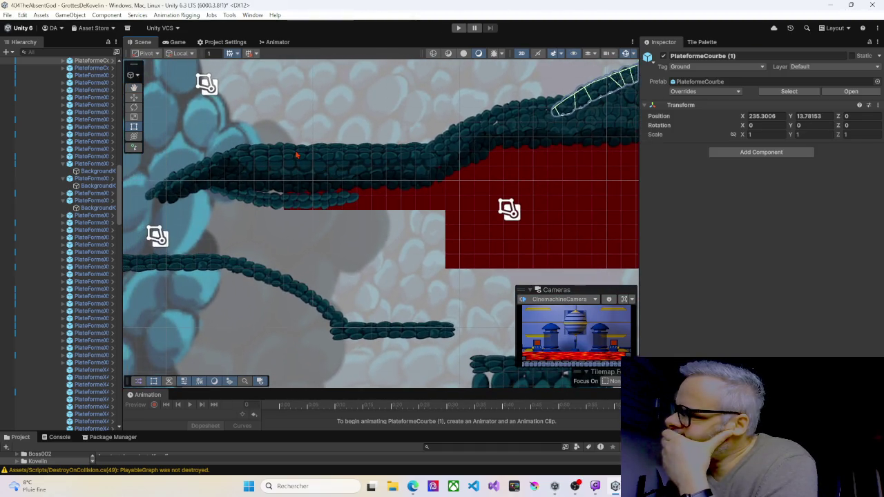
pyautogui.click(289, 171)
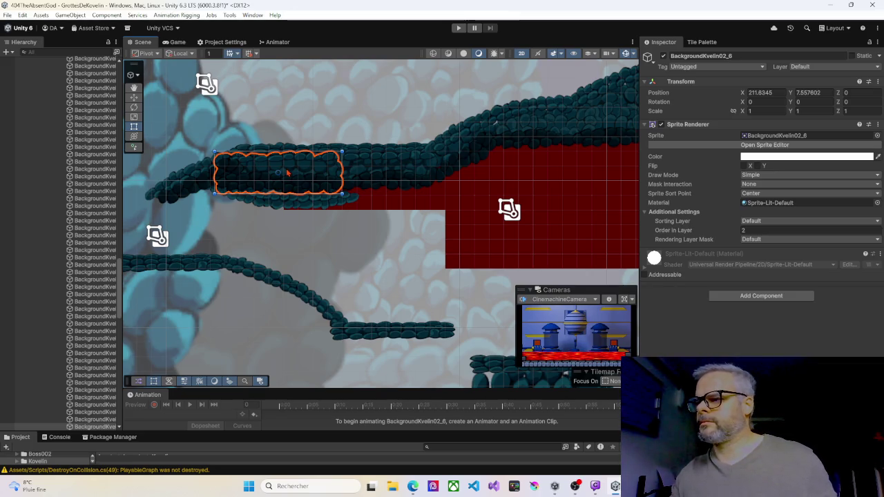
# Step: Enlarge the Project panel to show the Kovelin sprite folder and select the upper-ledge rock sprite
pyautogui.scroll(-1, 289, 175)
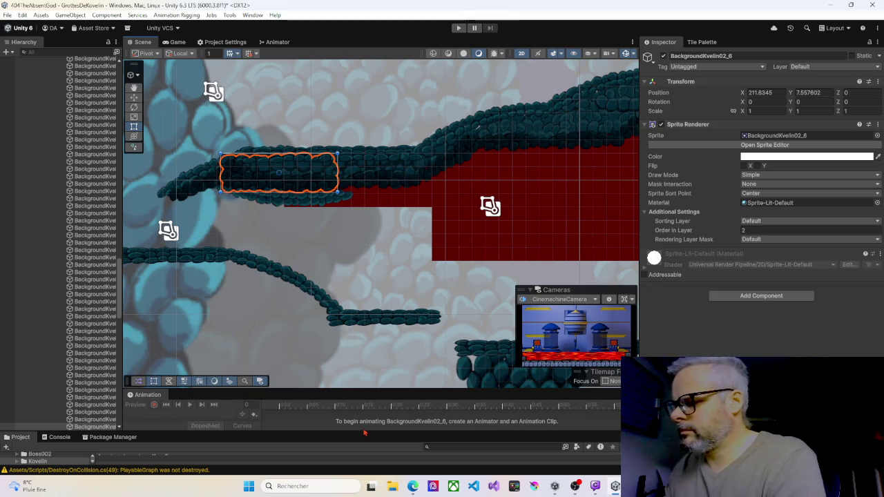
pyautogui.moveTo(363, 433); pyautogui.dragTo(371, 263)
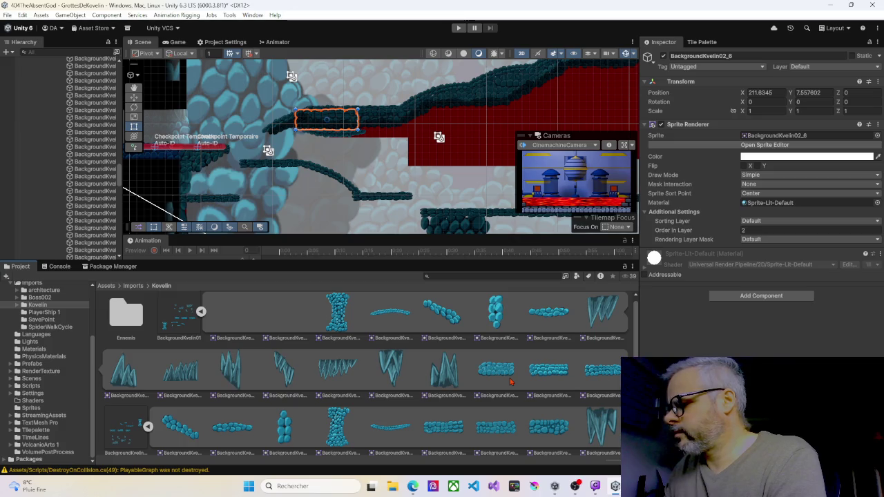
pyautogui.scroll(-1, 548, 434)
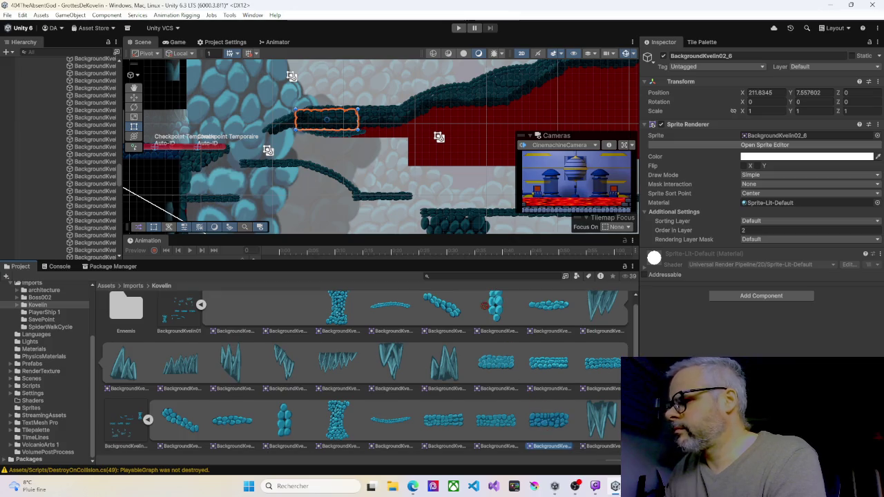
pyautogui.click(355, 138)
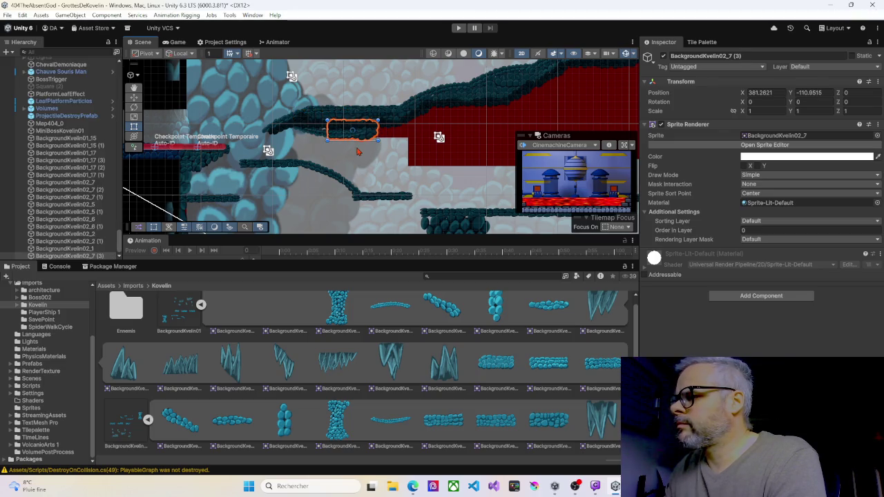
# Step: Position BackgroundKvelin02_7 (3) on the ledge and set its Order in Layer to 5
pyautogui.scroll(5, 360, 149)
pyautogui.scroll(2, 366, 150)
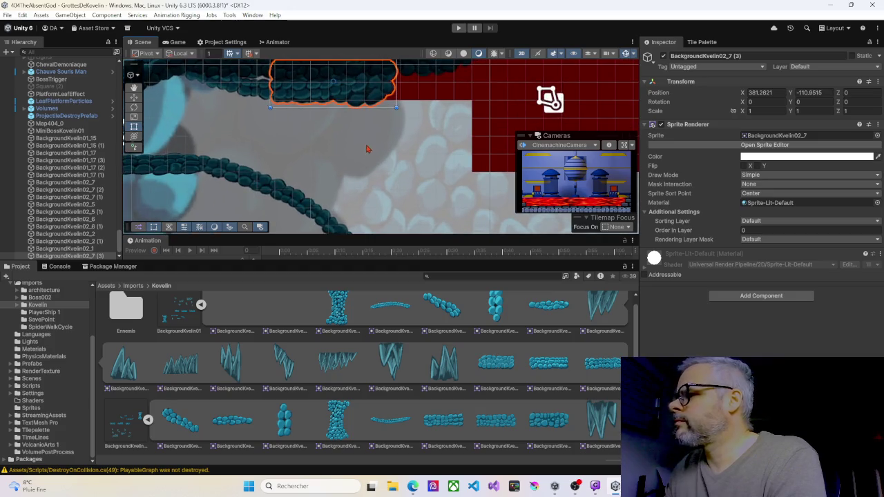
pyautogui.moveTo(367, 148); pyautogui.dragTo(385, 195)
pyautogui.moveTo(347, 138)
pyautogui.mouseDown()
pyautogui.moveTo(464, 127)
pyautogui.moveTo(327, 134)
pyautogui.mouseUp()
pyautogui.moveTo(377, 149); pyautogui.dragTo(377, 151)
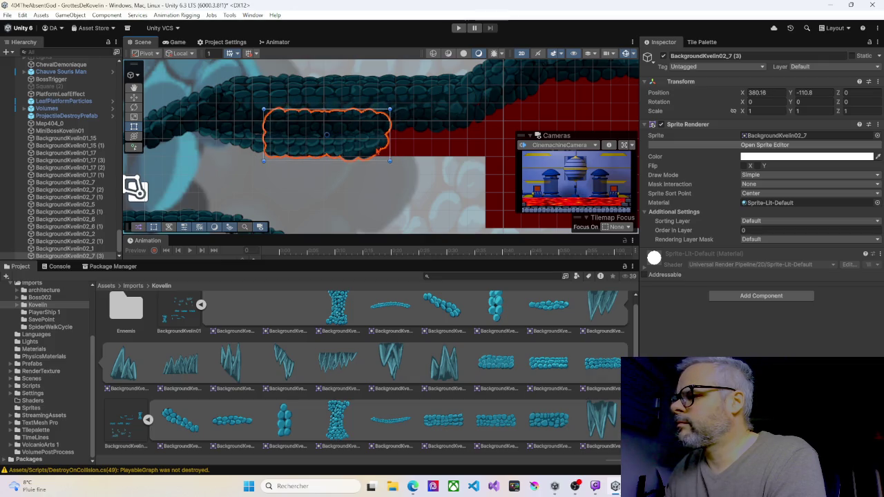
pyautogui.click(755, 231)
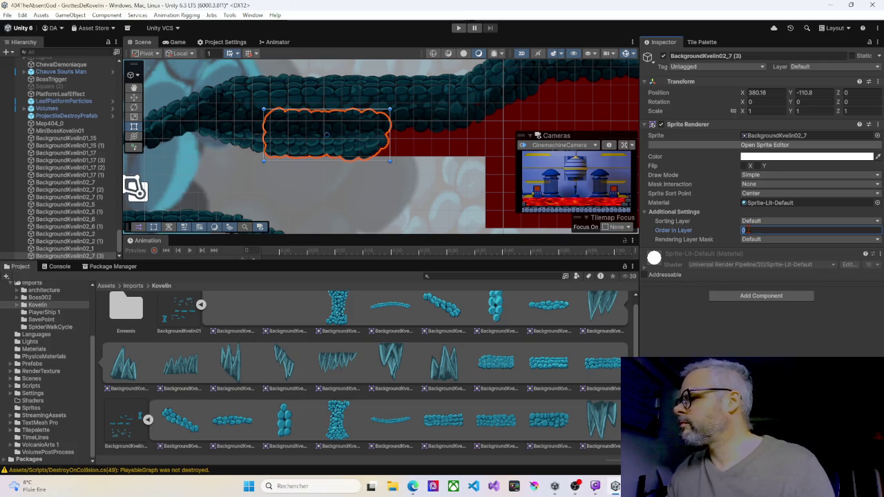
pyautogui.write('5')
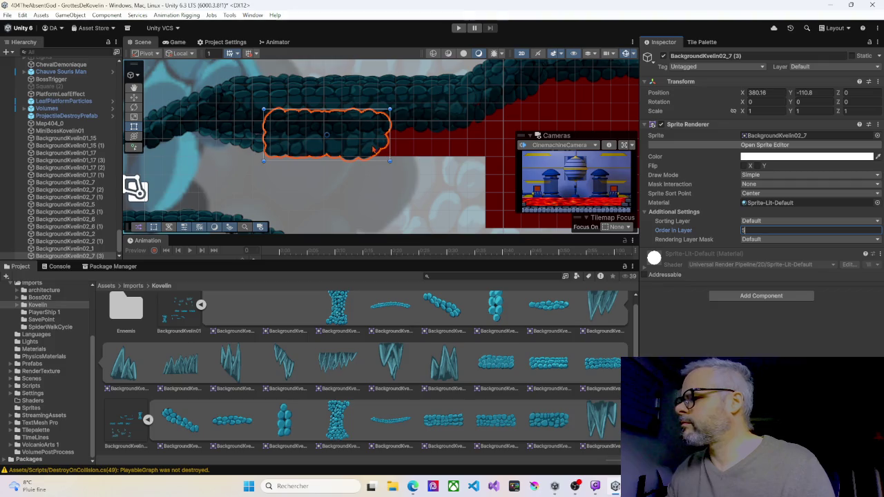
# Step: Duplicate the rock sprite, align both pieces along the ledge, and select them together
pyautogui.moveTo(372, 149)
pyautogui.mouseDown()
pyautogui.moveTo(532, 154)
pyautogui.moveTo(401, 147)
pyautogui.moveTo(494, 147)
pyautogui.mouseUp()
pyautogui.hotkey('ctrl', 'd')
pyautogui.click(330, 153)
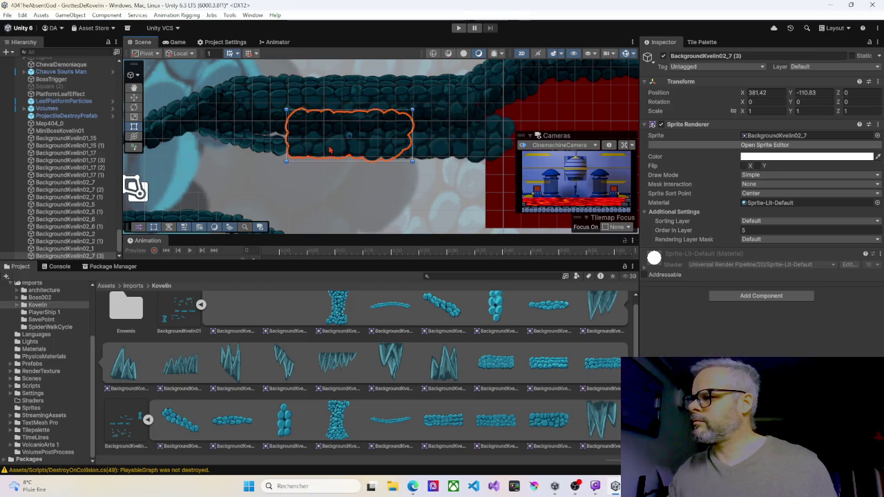
pyautogui.moveTo(332, 154); pyautogui.dragTo(359, 145)
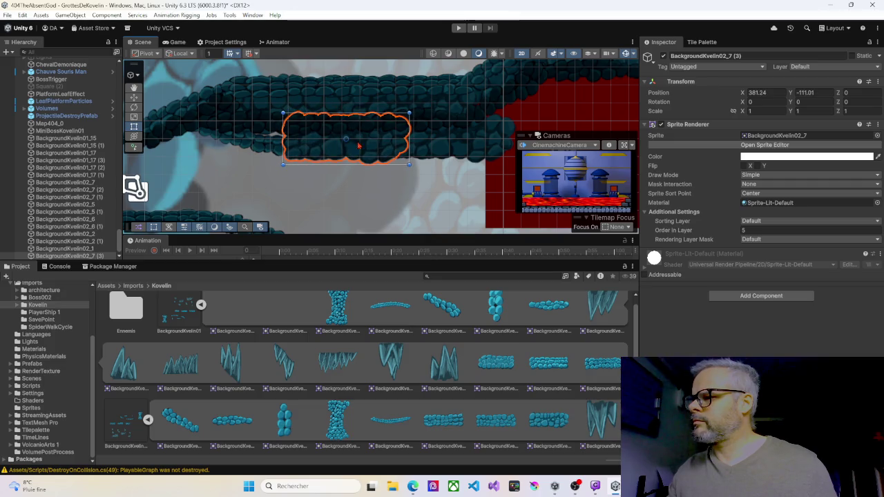
pyautogui.keyDown('shift'); pyautogui.click(435, 148); pyautogui.keyUp('shift')
pyautogui.scroll(-1, 84, 257)
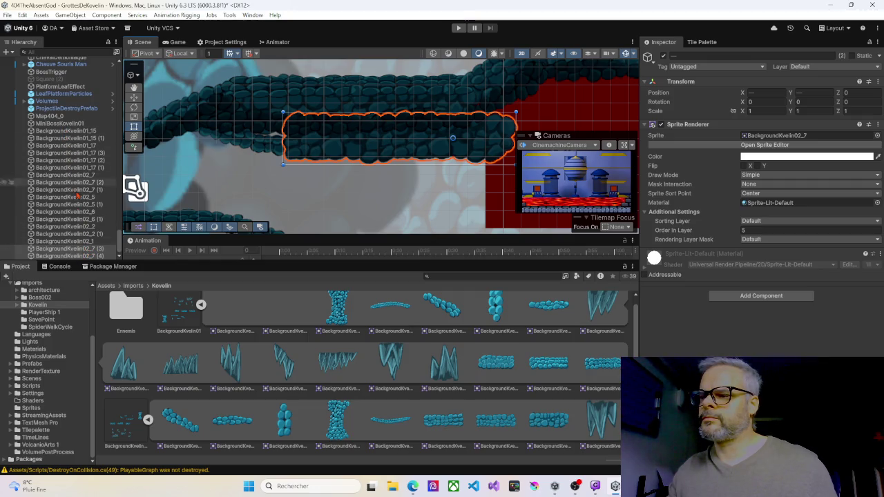
# Step: Select BackgroundKvelin02_7 (3) and (4) in the Hierarchy and scroll to find their group
pyautogui.click(76, 248)
pyautogui.keyDown('shift'); pyautogui.click(76, 256); pyautogui.keyUp('shift')
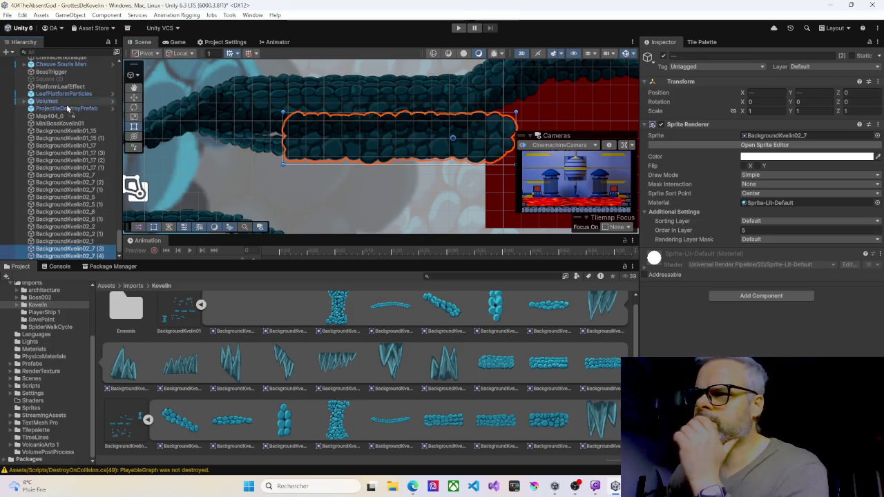
pyautogui.scroll(5, 103, 90)
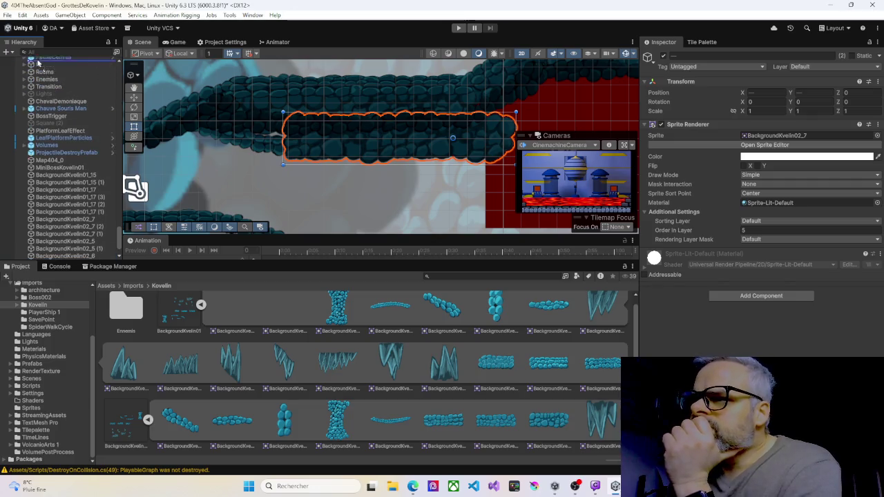
pyautogui.scroll(5, 47, 64)
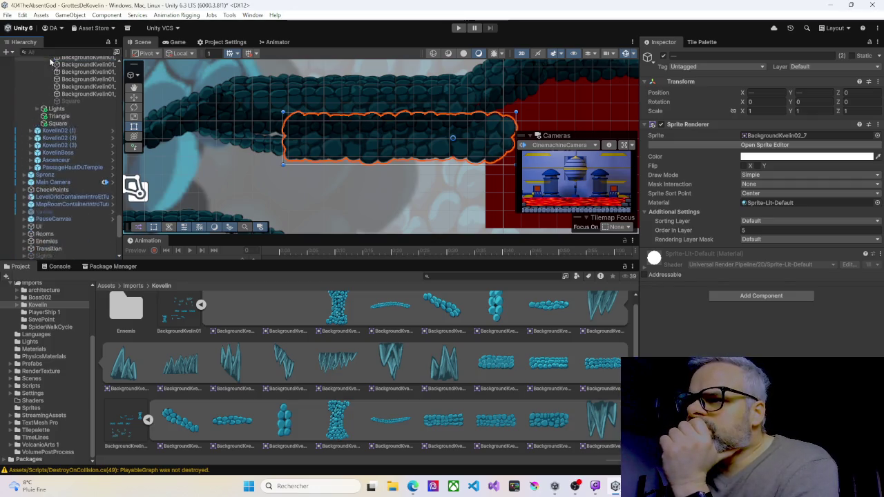
pyautogui.scroll(3, 62, 64)
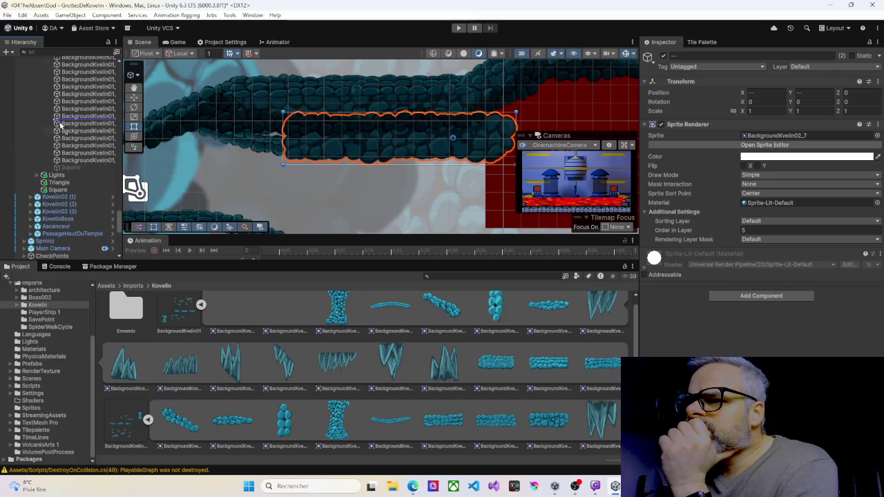
pyautogui.scroll(8, 59, 66)
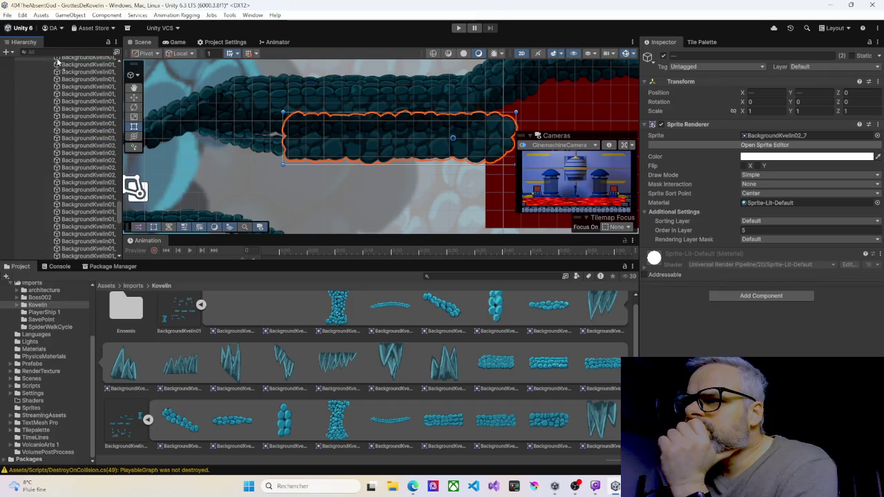
pyautogui.scroll(2, 59, 76)
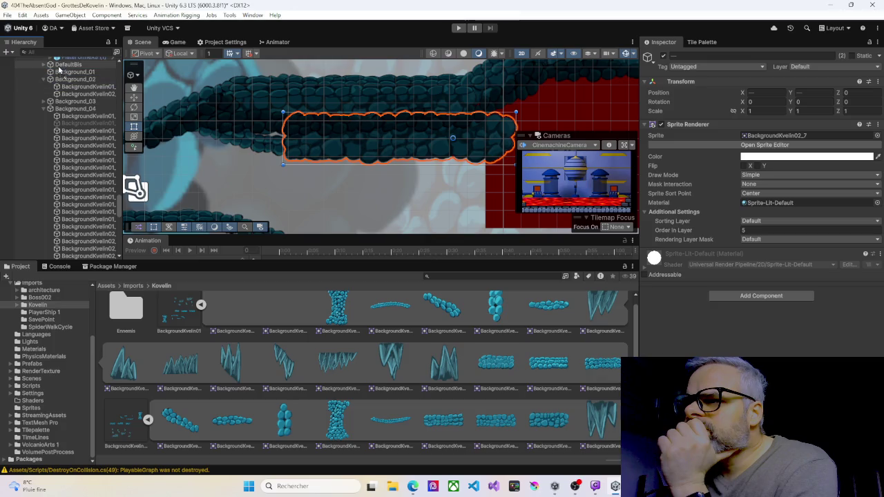
pyautogui.scroll(2, 61, 63)
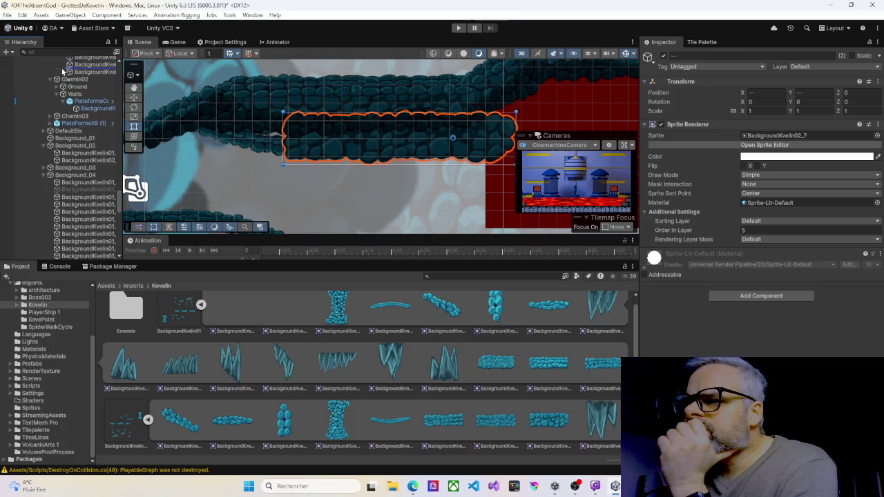
pyautogui.scroll(2, 68, 63)
pyautogui.scroll(5, 67, 63)
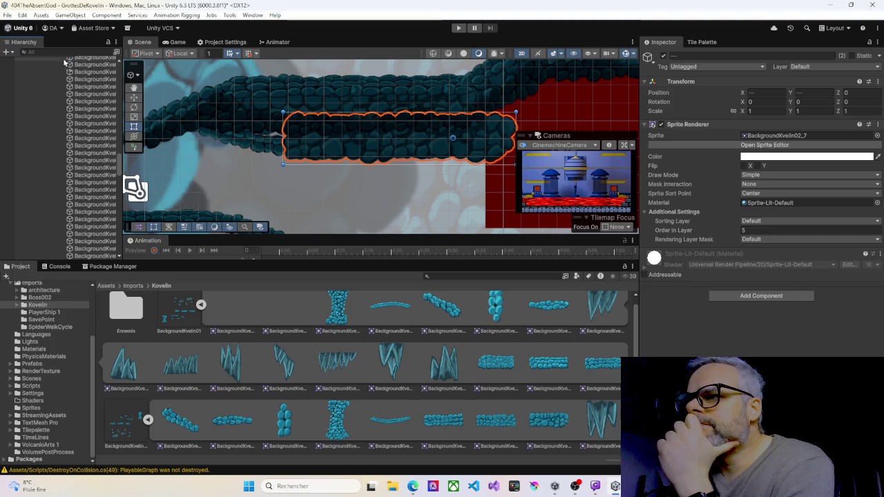
pyautogui.scroll(10, 66, 63)
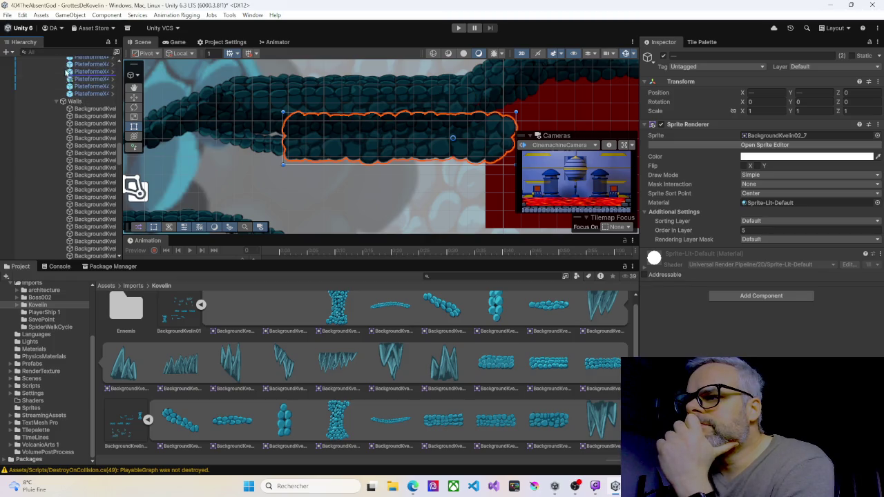
pyautogui.scroll(5, 67, 62)
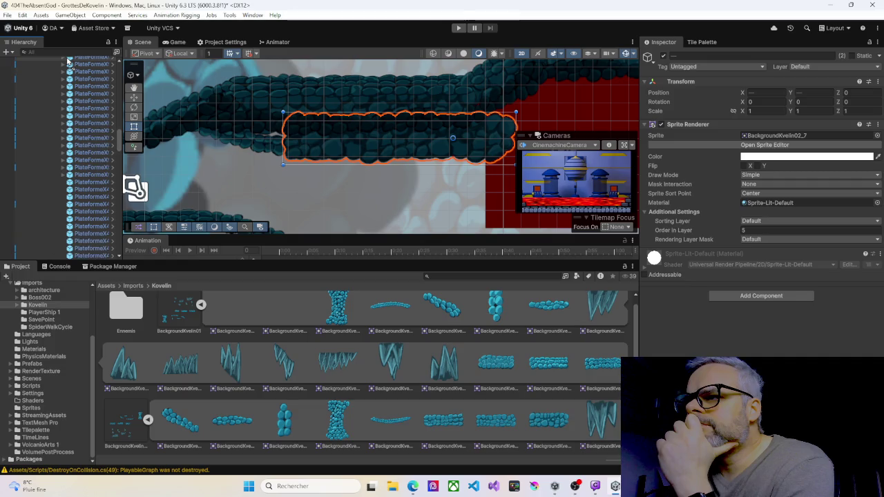
pyautogui.scroll(5, 67, 60)
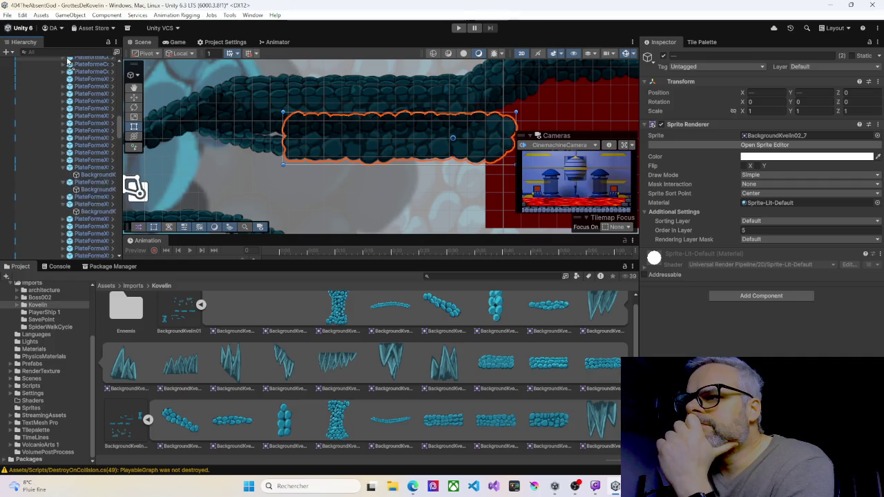
pyautogui.scroll(3, 67, 61)
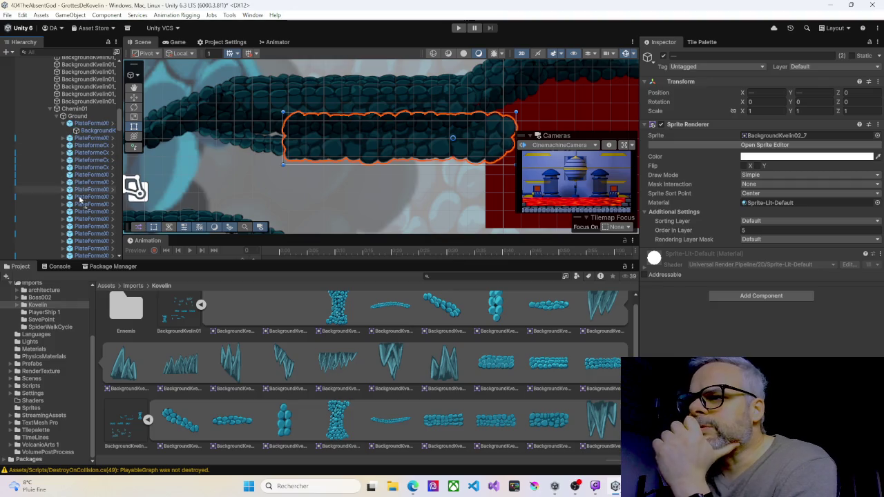
pyautogui.scroll(-3, 81, 249)
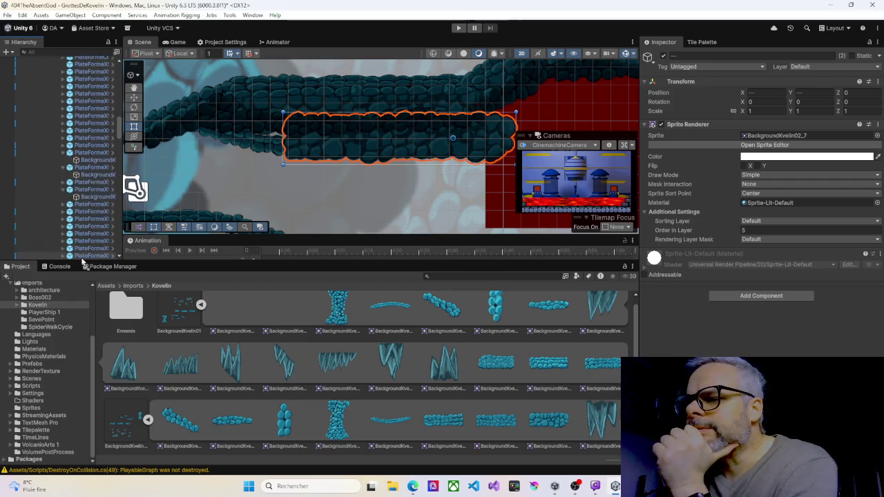
pyautogui.scroll(-5, 81, 255)
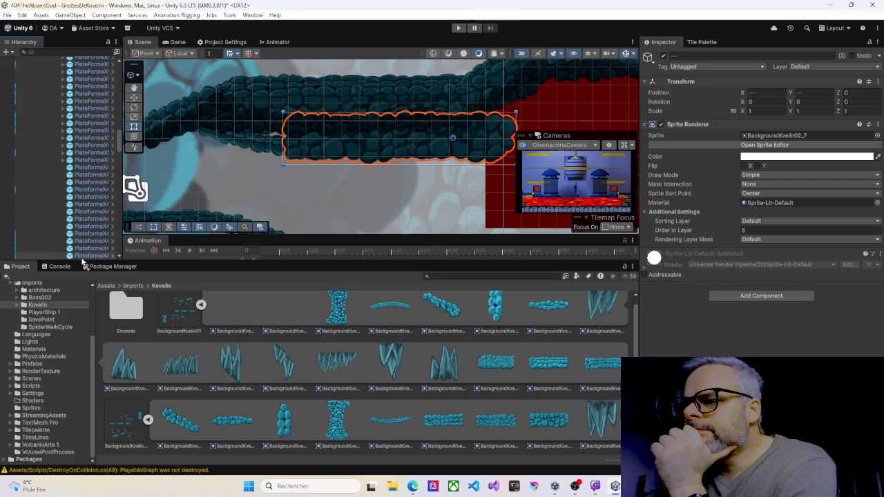
pyautogui.scroll(-10, 81, 255)
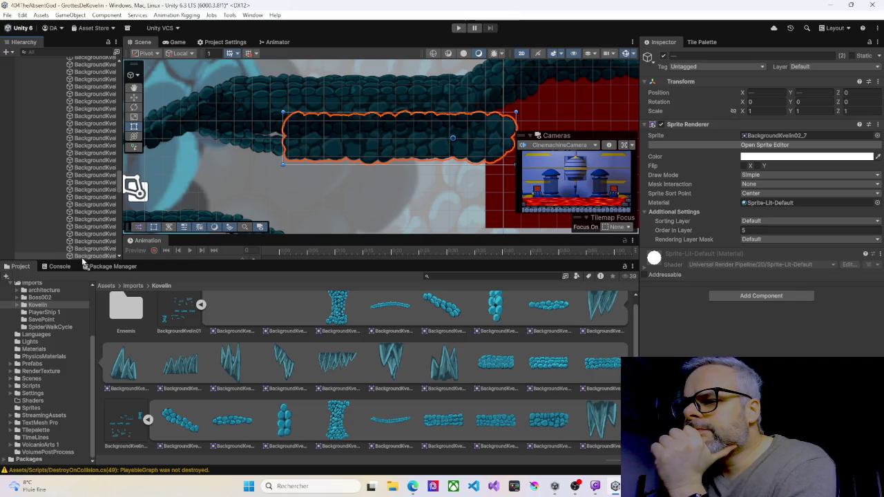
pyautogui.scroll(-3, 81, 253)
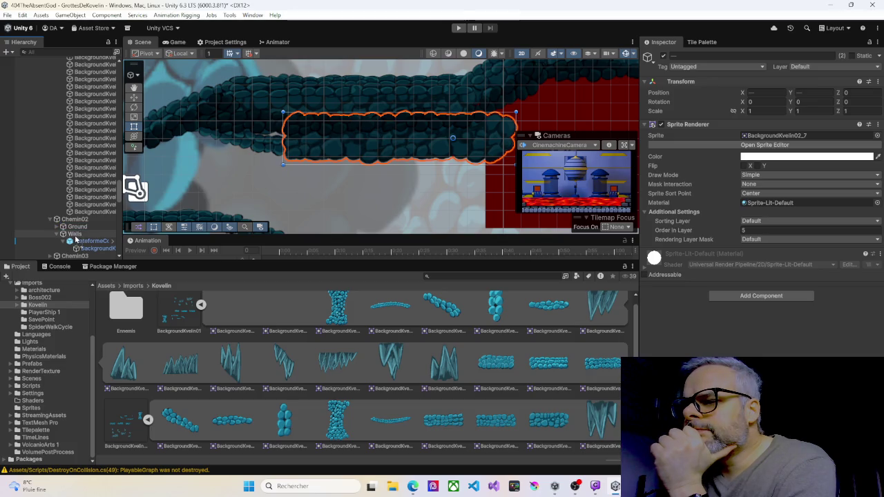
pyautogui.hotkey('ctrl', 'd')
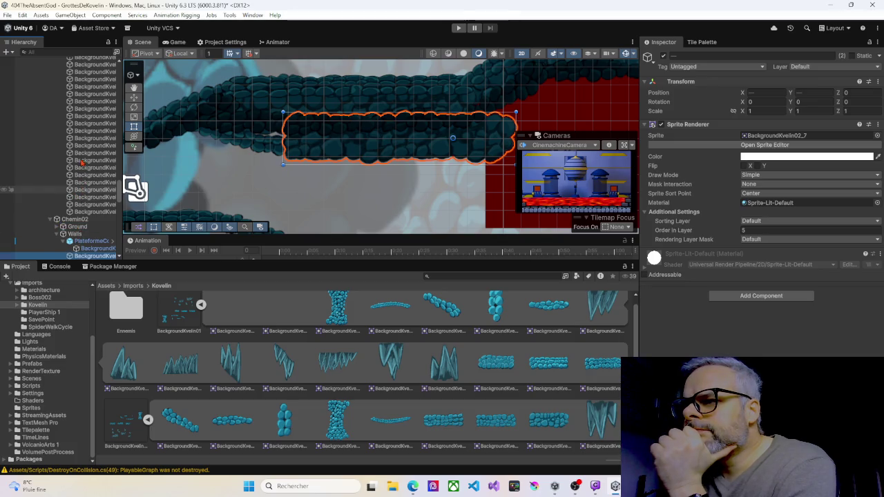
pyautogui.scroll(-10, 62, 187)
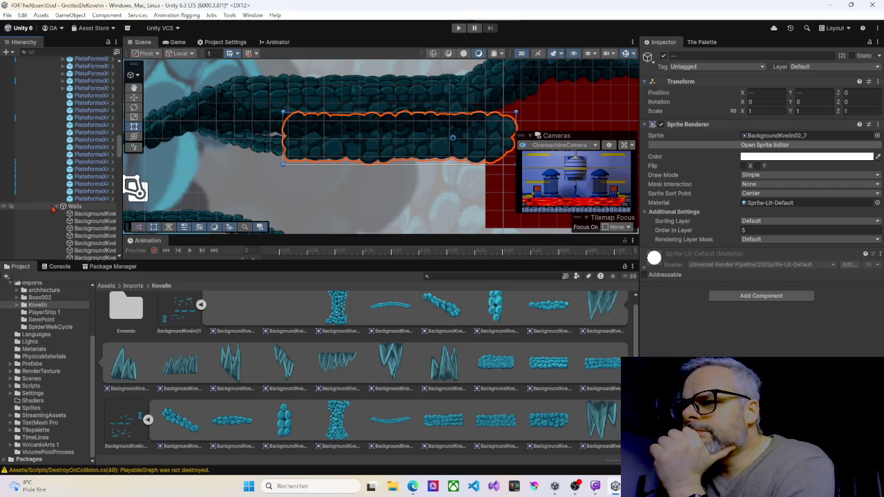
pyautogui.scroll(-5, 83, 178)
pyautogui.scroll(5, 83, 176)
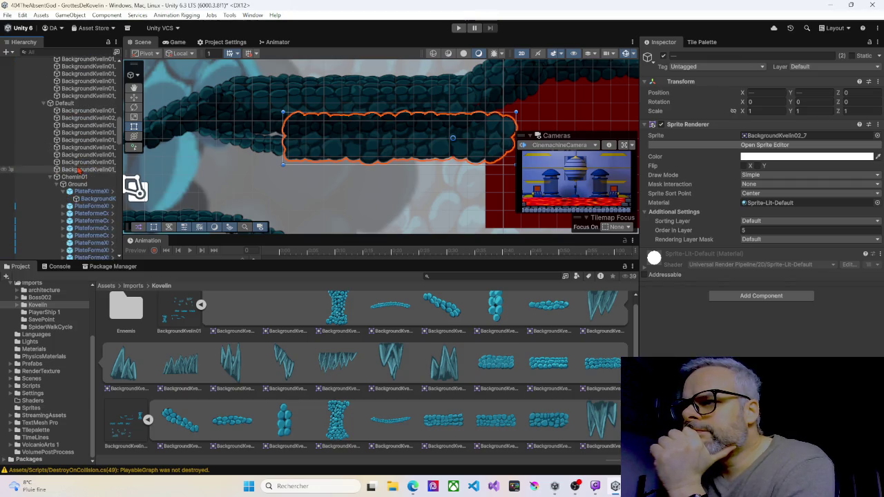
pyautogui.scroll(8, 50, 179)
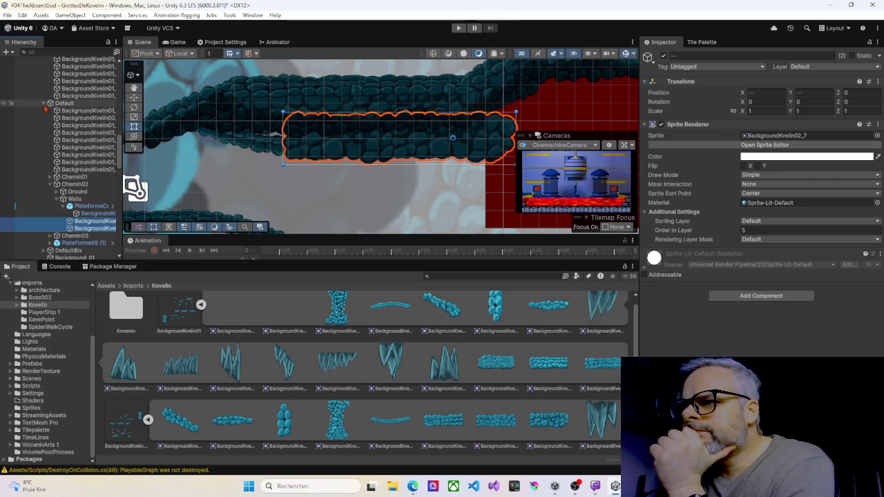
pyautogui.scroll(5, 67, 143)
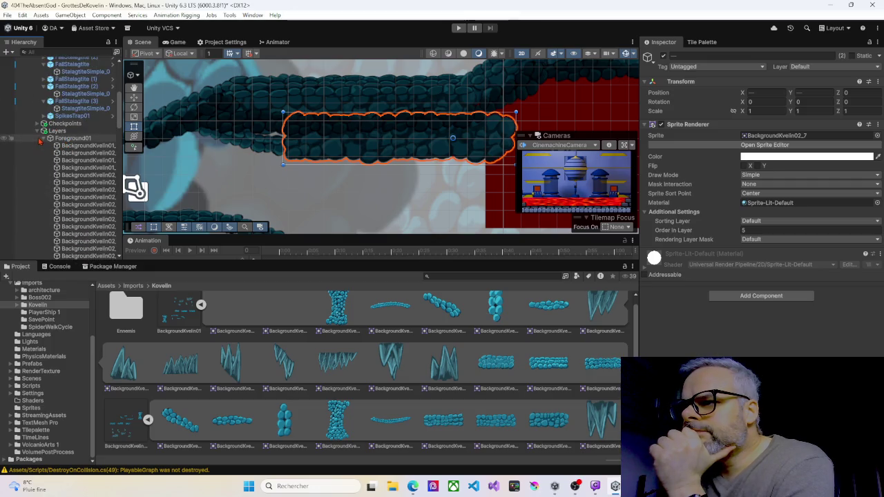
pyautogui.scroll(6, 42, 131)
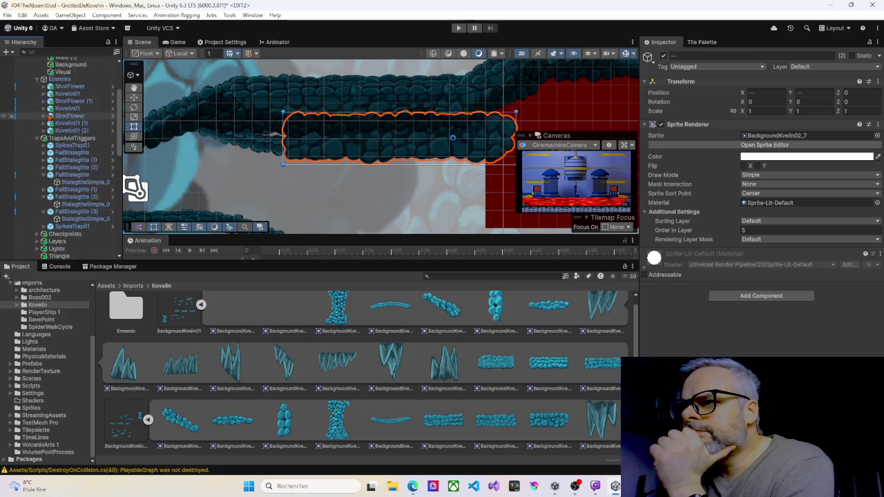
pyautogui.scroll(-4, 55, 193)
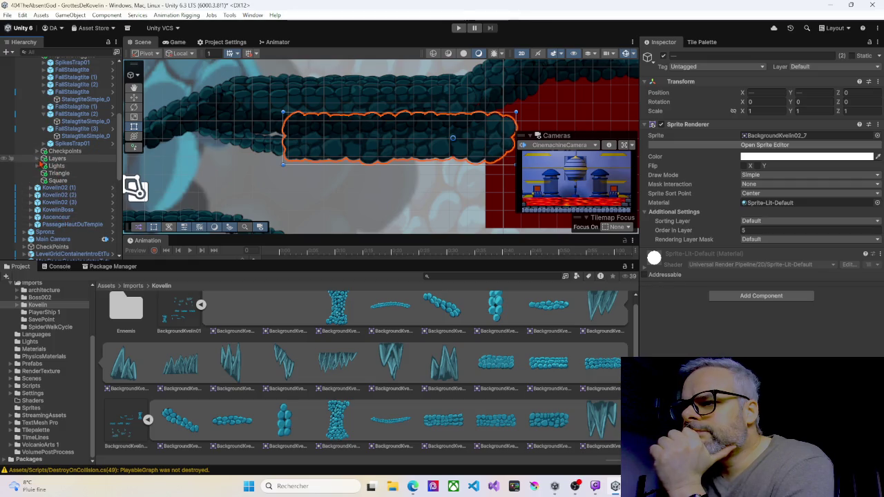
# Step: Expand Layers and Default, collapse Background_04, and select only BackgroundKvelin02_7 (3)
pyautogui.click(39, 159)
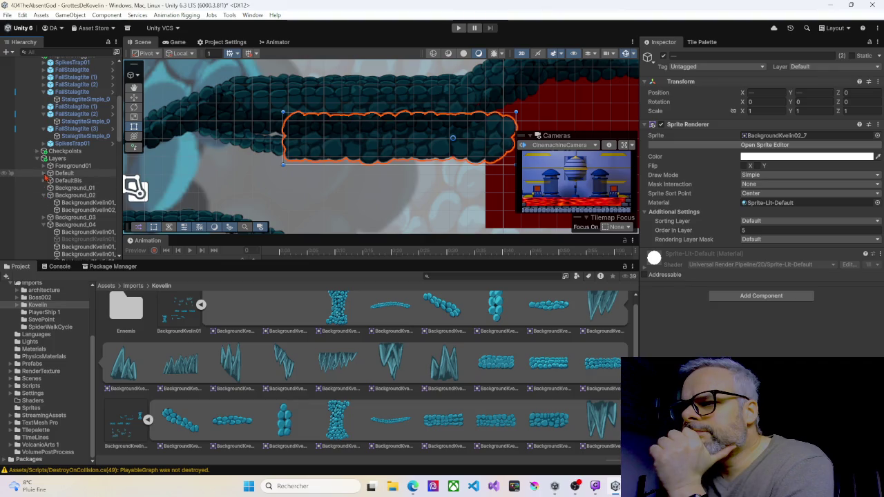
pyautogui.click(44, 224)
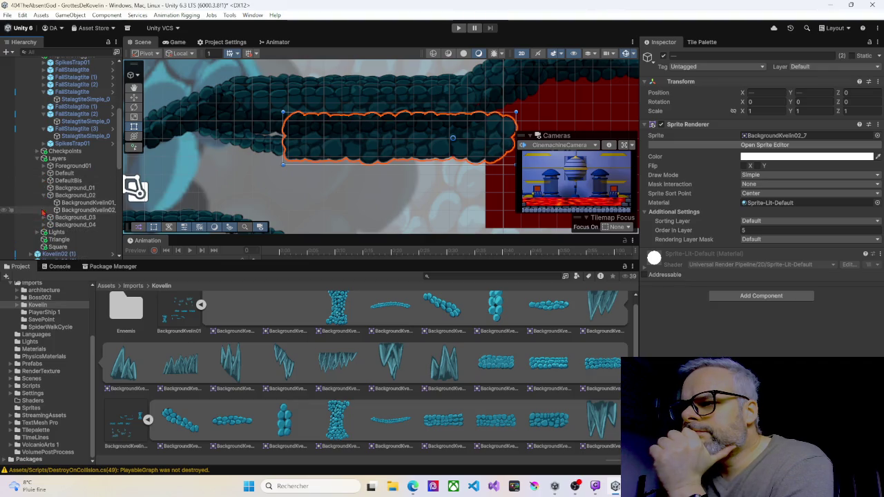
pyautogui.click(46, 174)
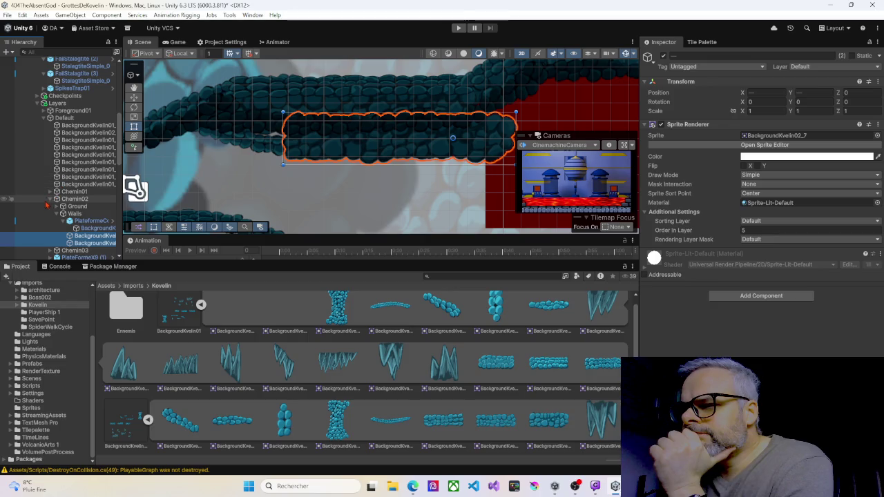
pyautogui.scroll(-2, 63, 207)
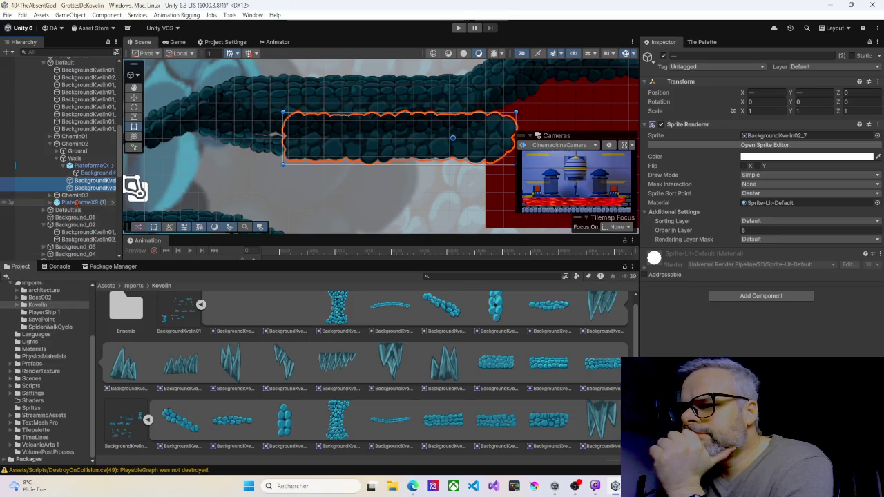
pyautogui.click(315, 151)
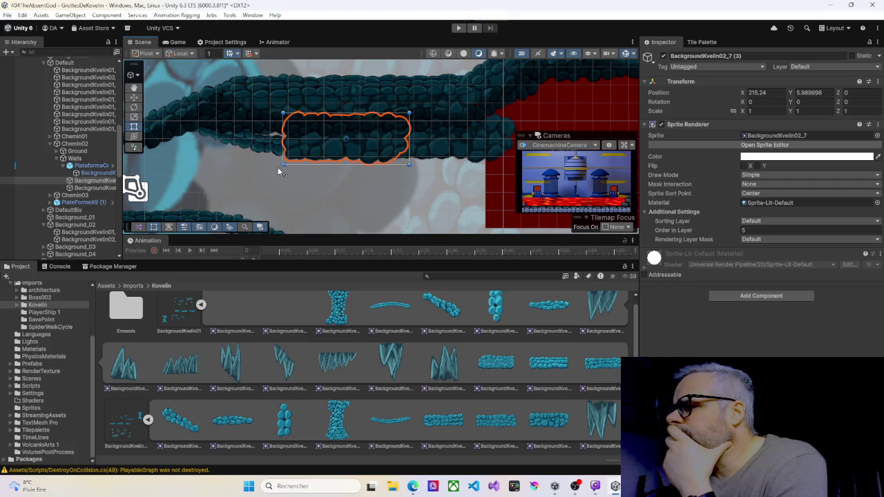
# Step: Rotate the rock platform sprite about 180° so it hangs upside down
pyautogui.moveTo(280, 167)
pyautogui.mouseDown()
pyautogui.moveTo(373, 200)
pyautogui.moveTo(397, 141)
pyautogui.mouseUp()
pyautogui.hotkey('ctrl', 'z')
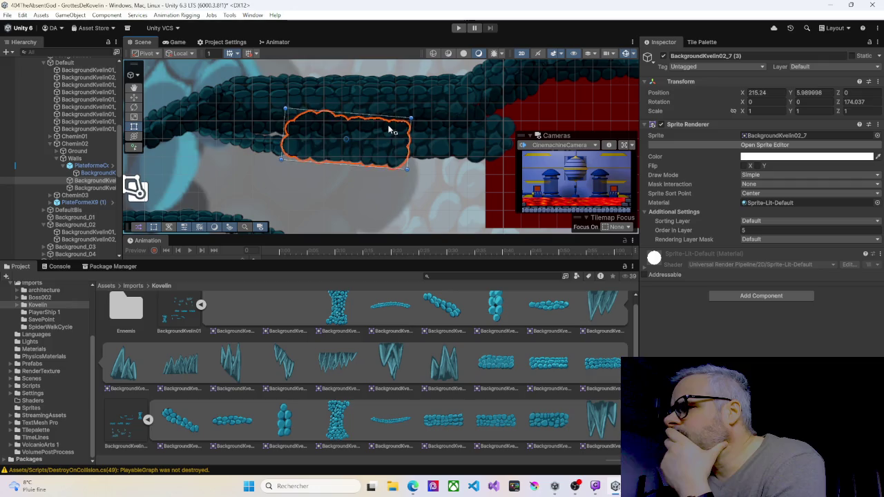
pyautogui.press('f')
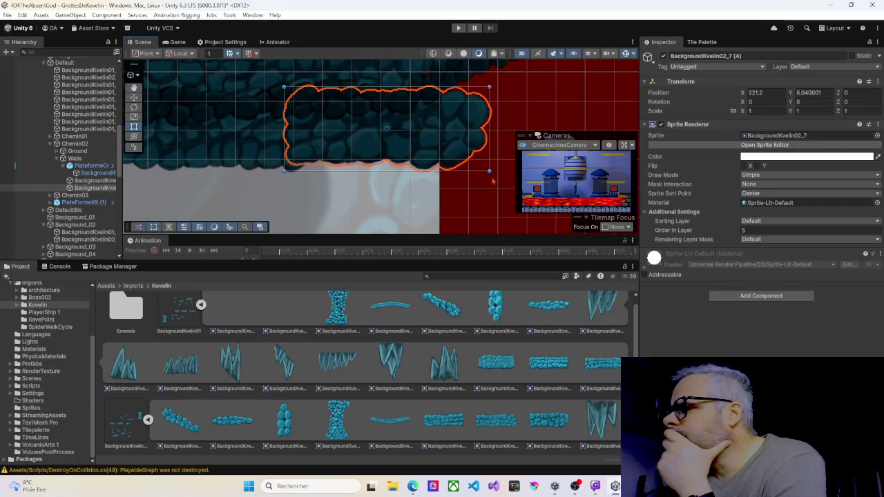
pyautogui.moveTo(493, 181)
pyautogui.mouseDown()
pyautogui.moveTo(485, 119)
pyautogui.moveTo(338, 69)
pyautogui.moveTo(306, 89)
pyautogui.mouseUp()
pyautogui.scroll(-3, 319, 146)
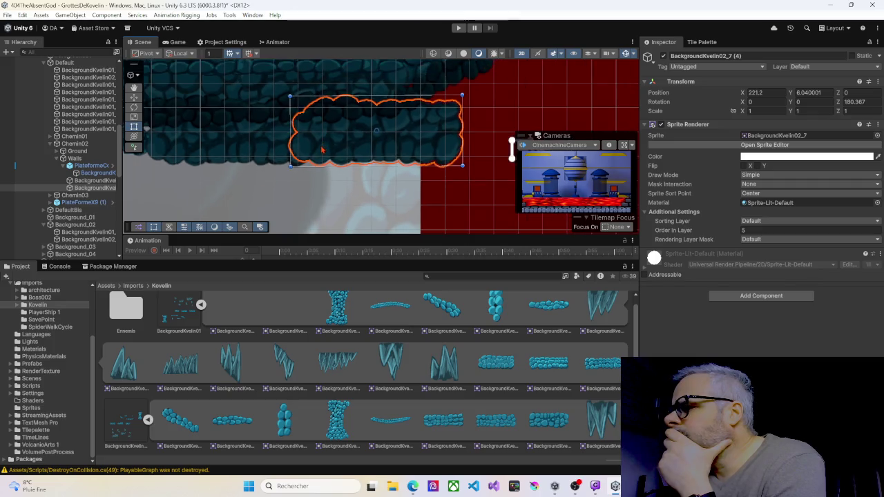
# Step: Select both platform pieces, shift them down-right, and duplicate the pair
pyautogui.click(277, 155)
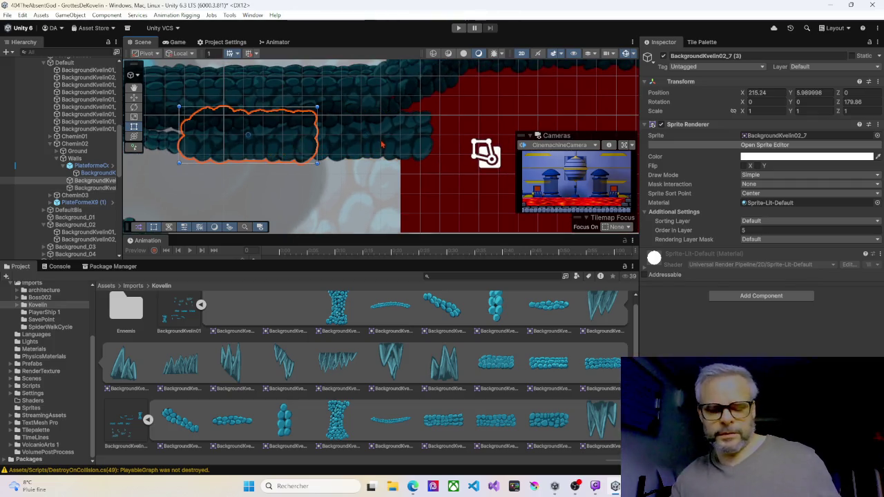
pyautogui.keyDown('shift'); pyautogui.click(399, 155); pyautogui.keyUp('shift')
pyautogui.moveTo(425, 168); pyautogui.dragTo(351, 152)
pyautogui.moveTo(198, 121)
pyautogui.mouseDown()
pyautogui.moveTo(317, 182)
pyautogui.moveTo(408, 198)
pyautogui.moveTo(387, 172)
pyautogui.moveTo(224, 140)
pyautogui.moveTo(277, 152)
pyautogui.moveTo(506, 150)
pyautogui.moveTo(216, 130)
pyautogui.mouseUp()
pyautogui.hotkey('ctrl', 'd')
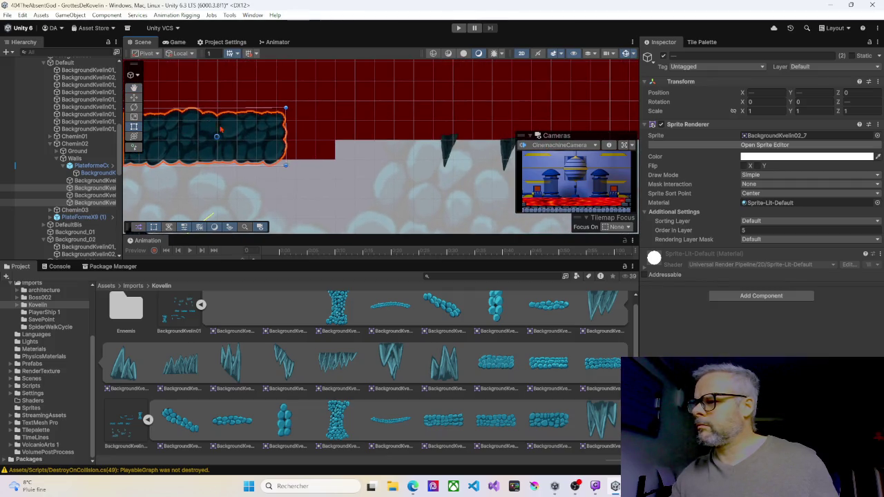
# Step: Duplicate the platform pieces several times and place the copies further right along the ledge
pyautogui.hotkey('ctrl', 'd')
pyautogui.moveTo(273, 129)
pyautogui.mouseDown()
pyautogui.moveTo(593, 103)
pyautogui.moveTo(565, 107)
pyautogui.mouseUp()
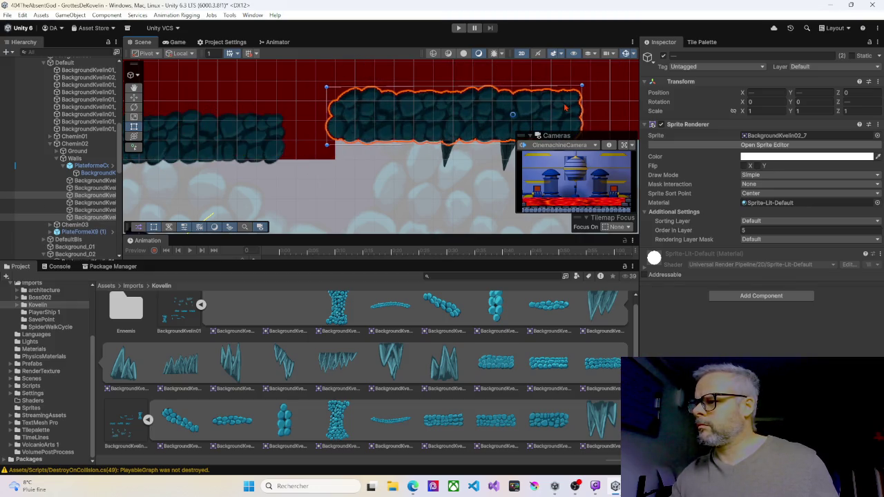
pyautogui.moveTo(523, 134)
pyautogui.mouseDown()
pyautogui.moveTo(247, 147)
pyautogui.moveTo(371, 131)
pyautogui.moveTo(527, 128)
pyautogui.mouseUp()
pyautogui.hotkey('ctrl', 'd')
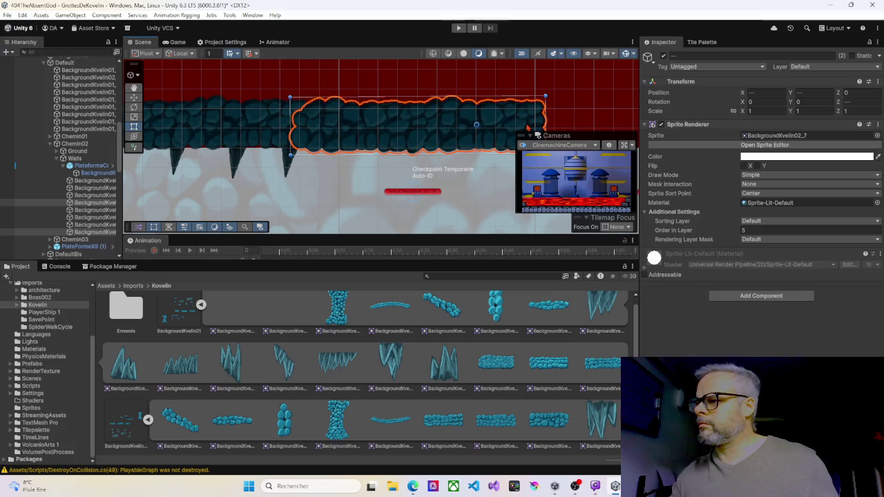
pyautogui.moveTo(506, 158); pyautogui.dragTo(330, 166)
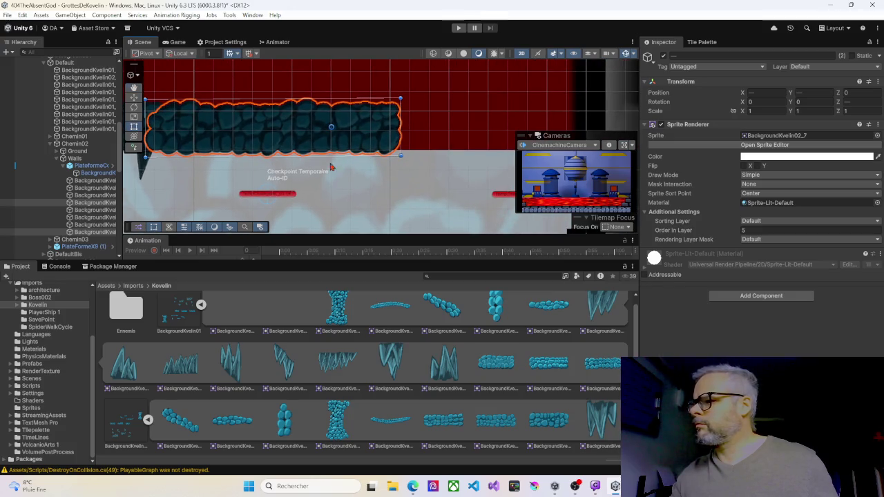
pyautogui.click(218, 139)
pyautogui.hotkey('ctrl', 'd')
pyautogui.moveTo(232, 131); pyautogui.dragTo(349, 132)
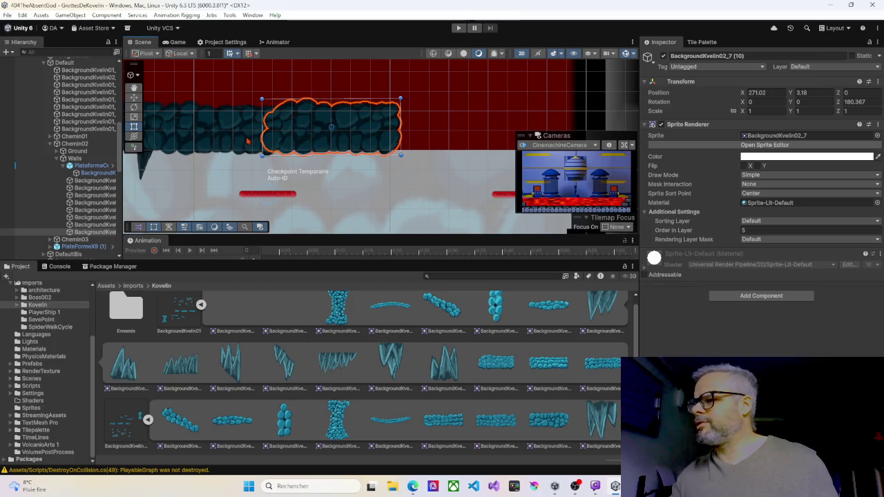
# Step: Change Order in Layer from 5 to 0 for the left platform and platform (7)
pyautogui.click(231, 140)
pyautogui.click(744, 231)
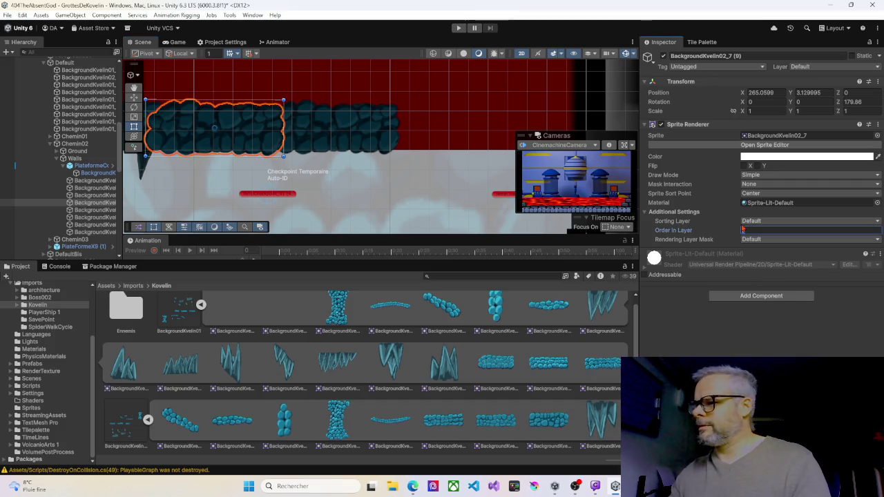
pyautogui.moveTo(286, 170); pyautogui.dragTo(503, 171)
pyautogui.click(250, 138)
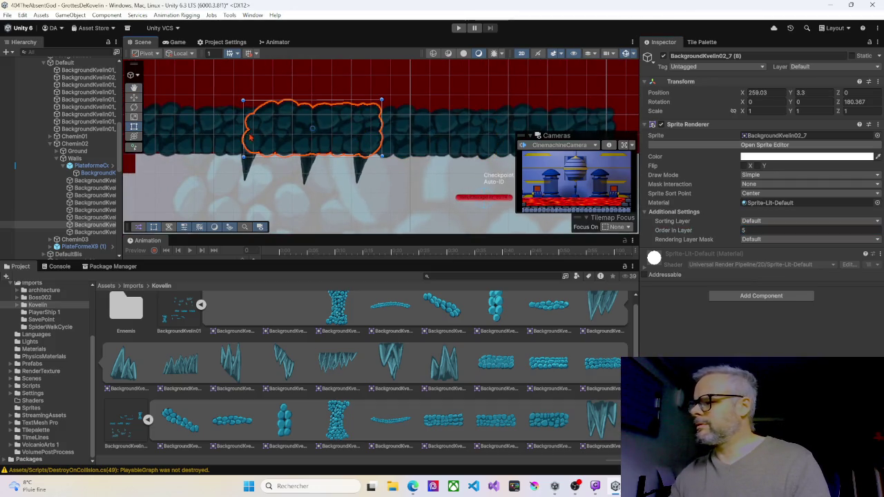
pyautogui.click(250, 138)
pyautogui.click(739, 231)
# Step: Set platform (6)'s Order in Layer to 0
pyautogui.moveTo(145, 200); pyautogui.dragTo(410, 186)
pyautogui.click(340, 166)
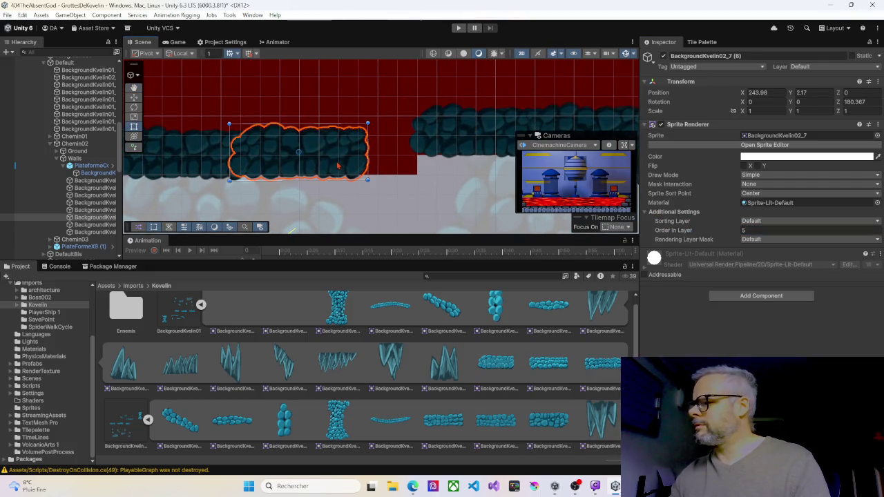
pyautogui.click(206, 164)
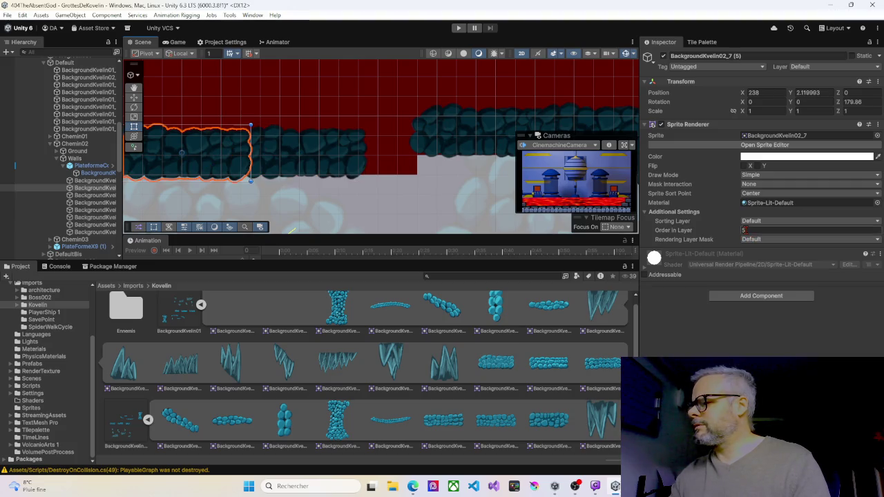
pyautogui.click(428, 141)
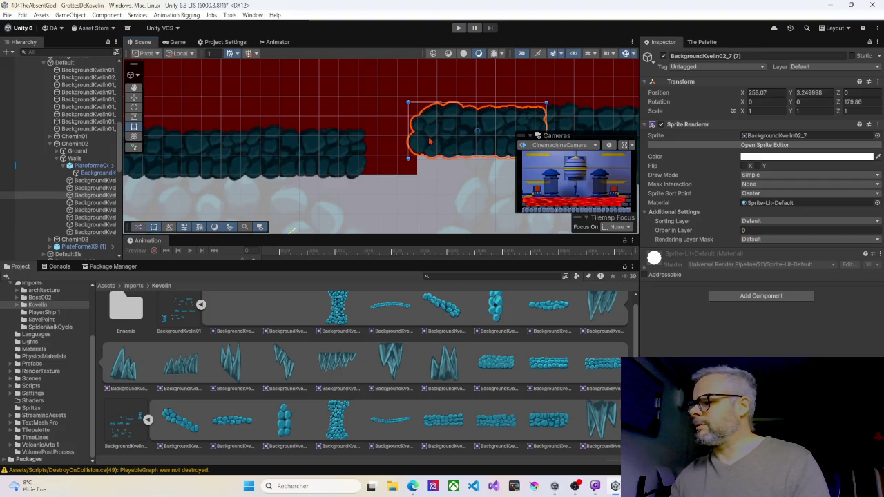
pyautogui.click(392, 168)
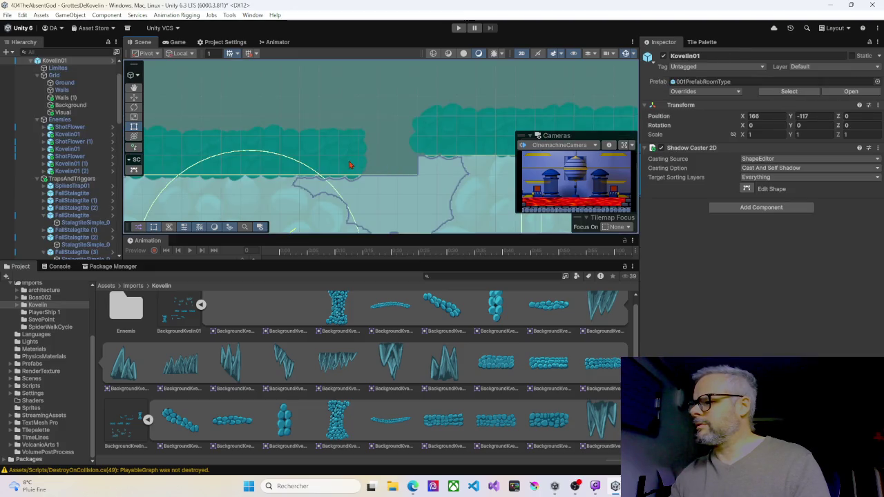
pyautogui.click(350, 164)
pyautogui.click(748, 230)
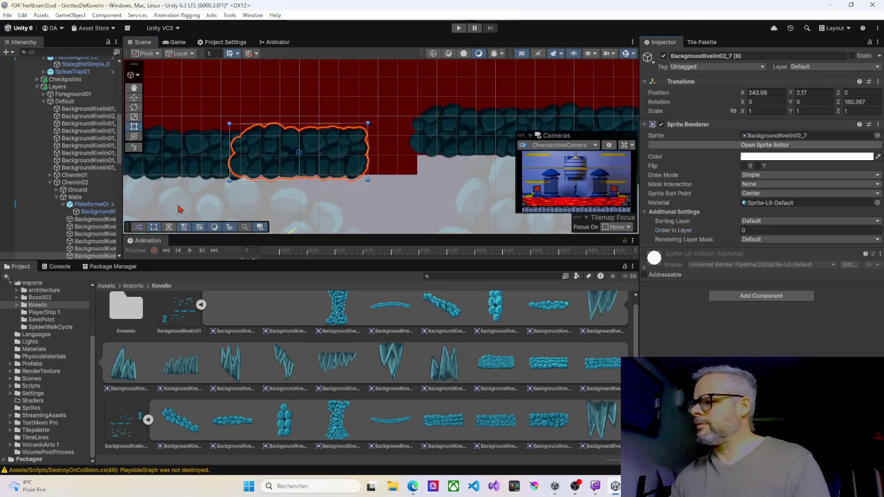
# Step: Set platform (3)'s Order in Layer to 0, then select the overlapping sprites further along
pyautogui.click(346, 164)
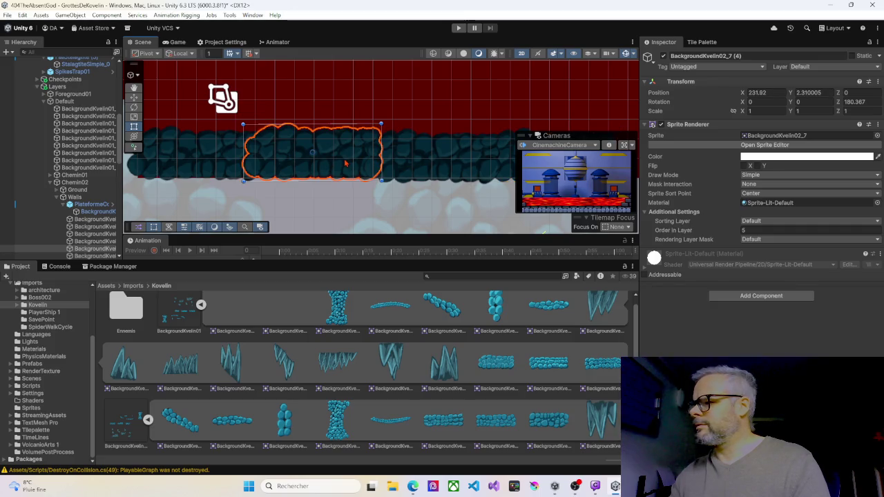
pyautogui.click(232, 163)
pyautogui.click(213, 165)
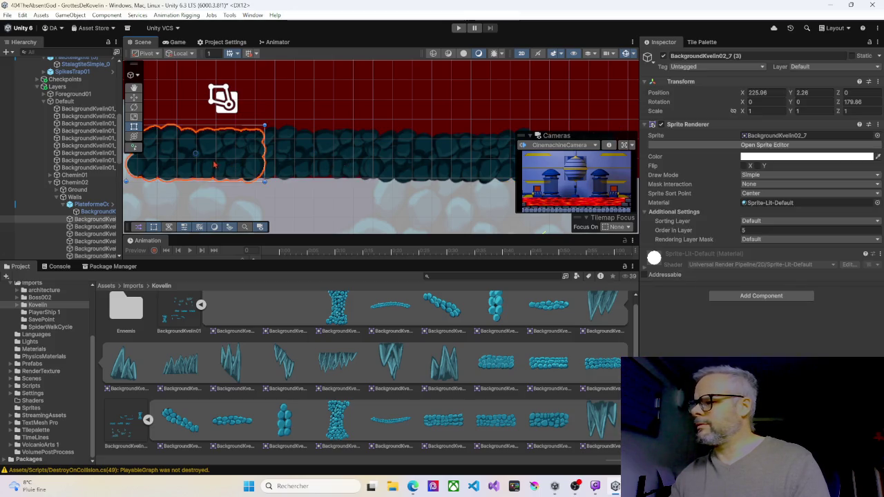
pyautogui.click(752, 230)
pyautogui.moveTo(496, 202); pyautogui.dragTo(255, 146)
pyautogui.moveTo(422, 117); pyautogui.dragTo(332, 114)
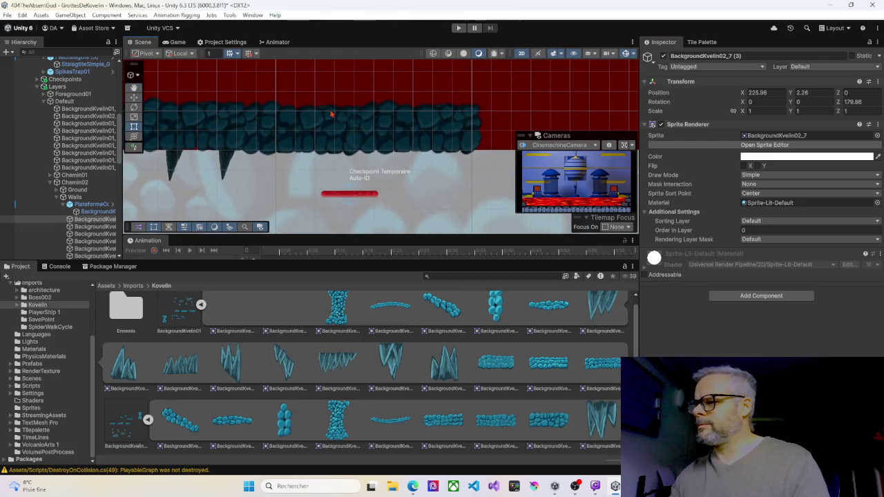
pyautogui.click(319, 124)
pyautogui.moveTo(441, 160)
pyautogui.mouseDown()
pyautogui.moveTo(454, 157)
pyautogui.moveTo(322, 143)
pyautogui.moveTo(474, 123)
pyautogui.moveTo(447, 120)
pyautogui.mouseUp()
pyautogui.scroll(-2, 454, 157)
# Step: Duplicate the selected platforms and move the copy up-left onto the upper ledge at 219.78, 6.4
pyautogui.hotkey('ctrl', 'd')
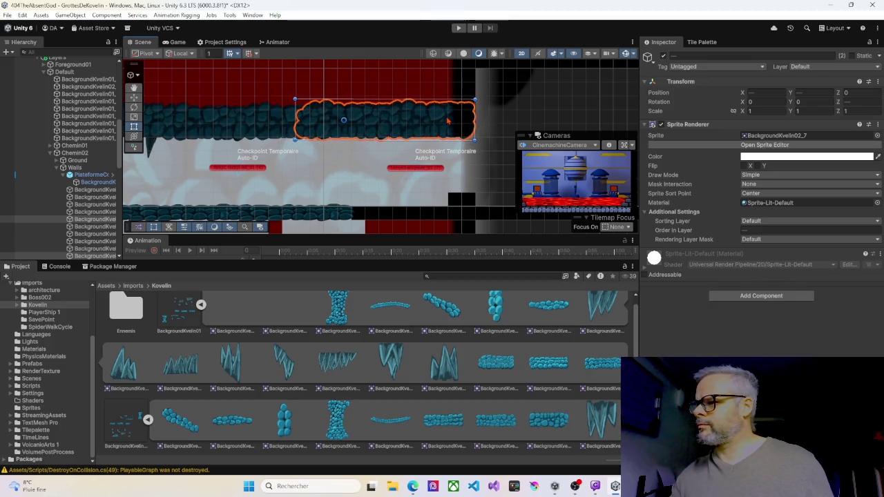
pyautogui.moveTo(361, 191); pyautogui.dragTo(339, 99)
pyautogui.scroll(-3, 340, 99)
pyautogui.scroll(-2, 311, 165)
pyautogui.moveTo(235, 172)
pyautogui.mouseDown()
pyautogui.moveTo(364, 113)
pyautogui.moveTo(489, 112)
pyautogui.mouseUp()
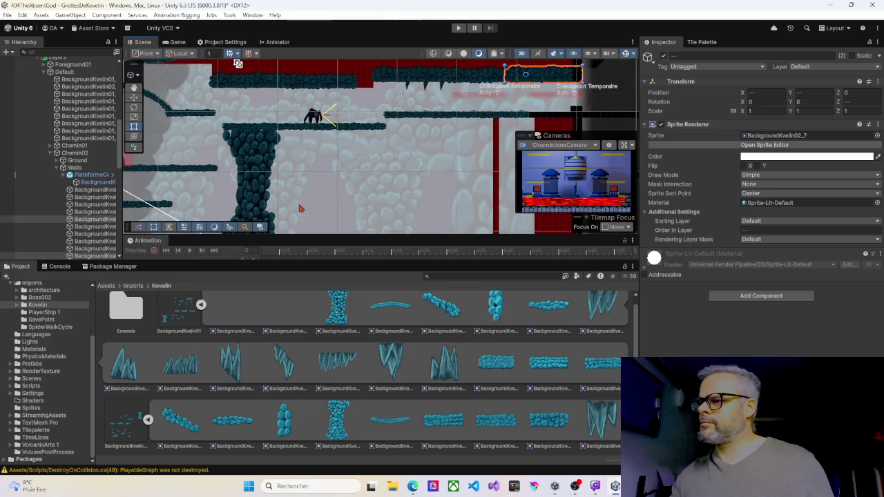
pyautogui.scroll(-2, 298, 209)
pyautogui.moveTo(310, 192)
pyautogui.mouseDown()
pyautogui.moveTo(394, 187)
pyautogui.moveTo(411, 191)
pyautogui.moveTo(413, 215)
pyautogui.mouseUp()
pyautogui.scroll(5, 362, 183)
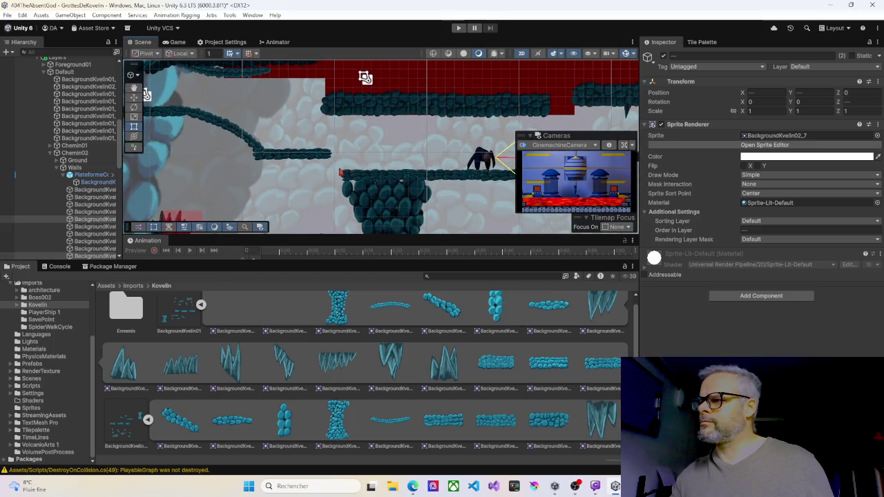
pyautogui.moveTo(343, 162); pyautogui.dragTo(394, 220)
pyautogui.click(403, 170)
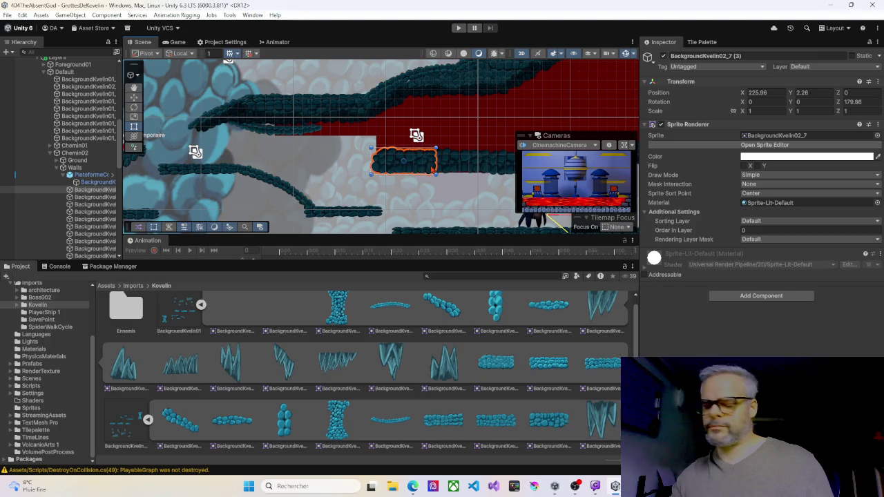
pyautogui.moveTo(428, 166)
pyautogui.mouseDown()
pyautogui.moveTo(425, 152)
pyautogui.moveTo(359, 126)
pyautogui.moveTo(366, 123)
pyautogui.mouseUp()
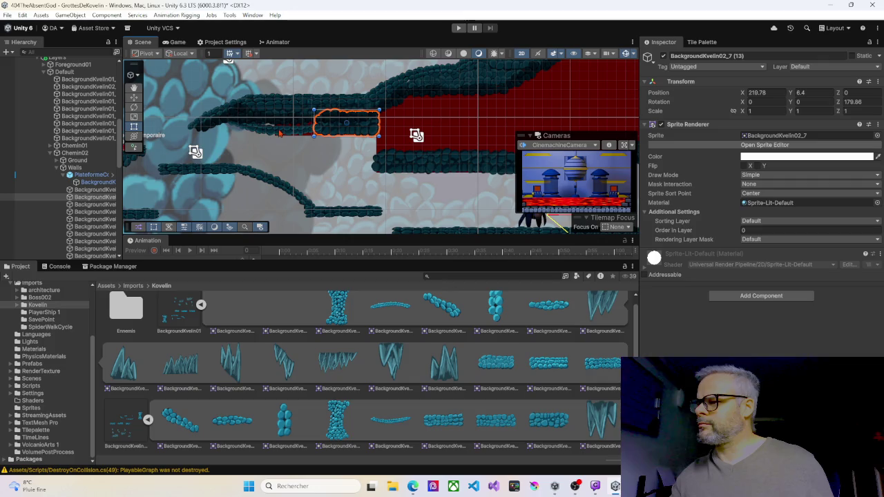
# Step: Collapse the Chemin02 group in the Hierarchy
pyautogui.scroll(-3, 316, 157)
pyautogui.scroll(-3, 310, 166)
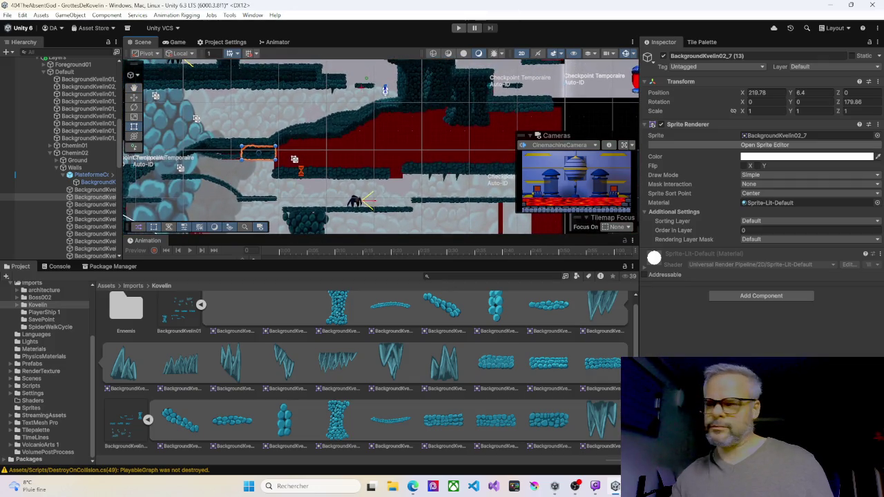
pyautogui.click(51, 152)
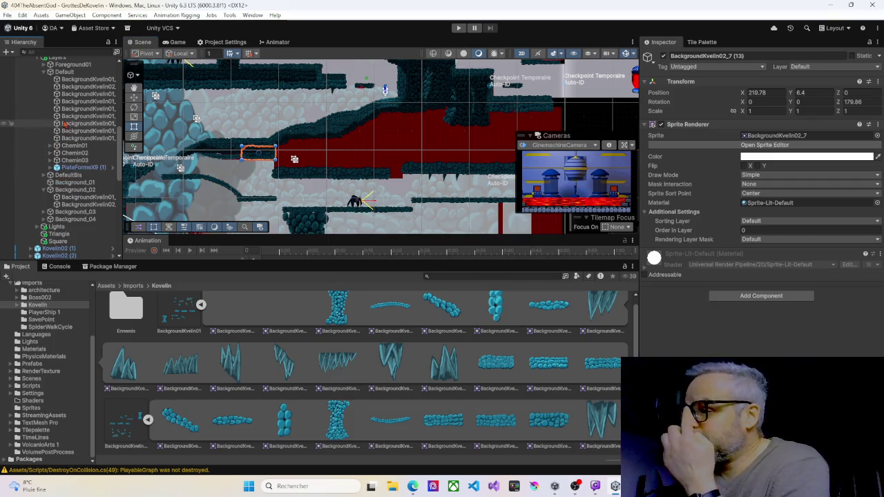
pyautogui.scroll(4, 69, 129)
pyautogui.scroll(-2, 73, 130)
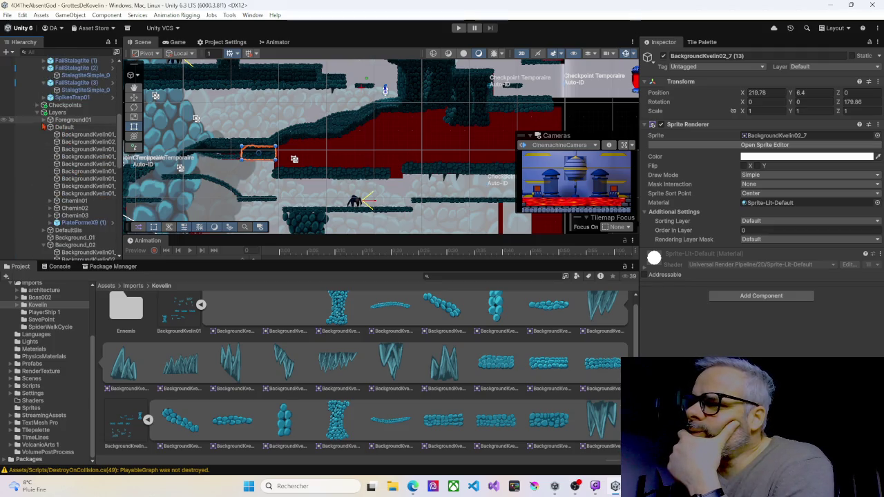
# Step: Duplicate Foreground01's BackgroundKvelin01_16 rock and drop the copy down to 228.84, 8.49
pyautogui.click(45, 122)
pyautogui.click(76, 128)
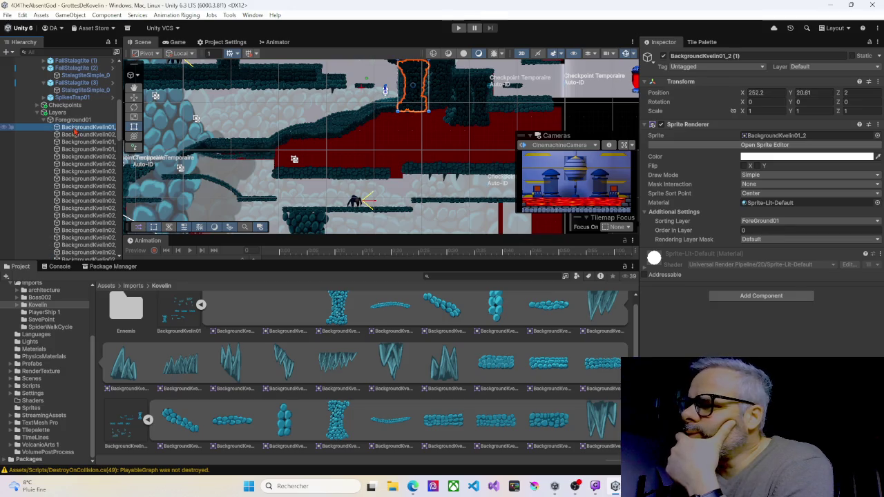
pyautogui.click(77, 135)
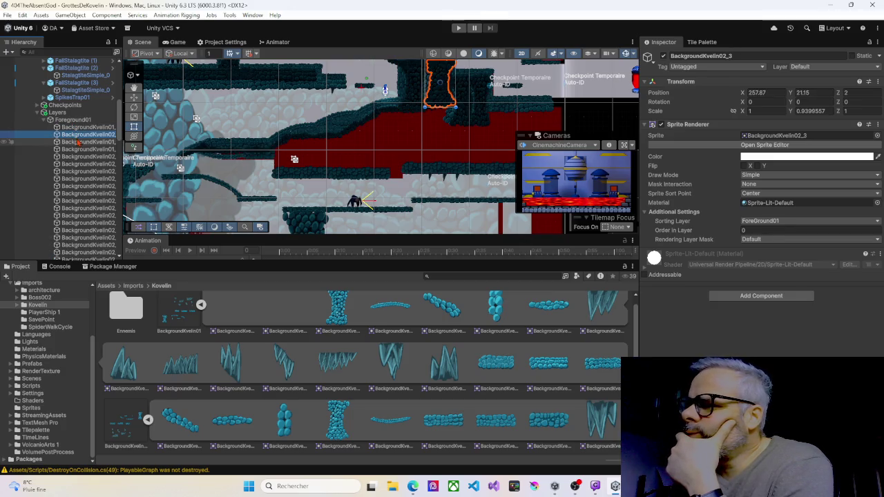
pyautogui.click(79, 142)
pyautogui.click(83, 149)
pyautogui.click(86, 157)
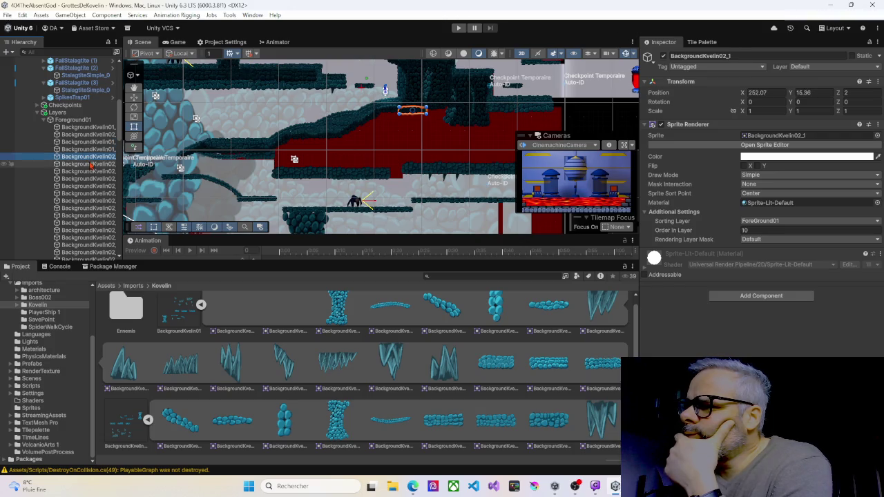
pyautogui.click(296, 78)
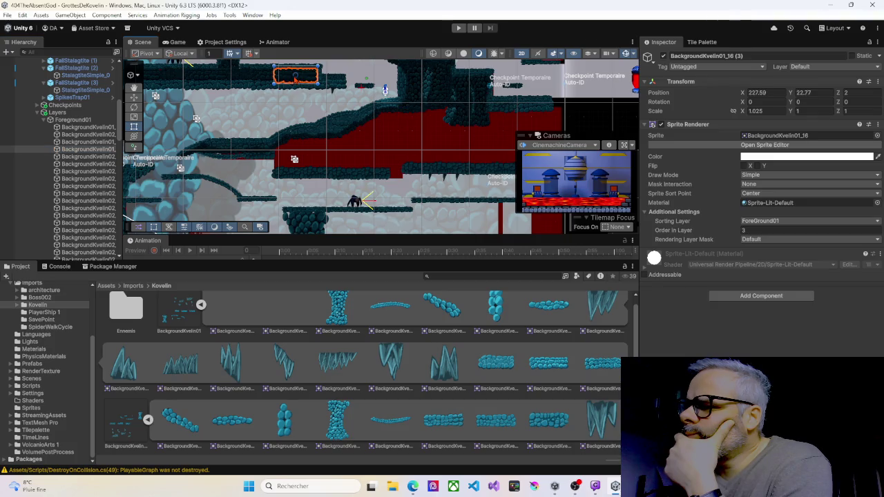
pyautogui.hotkey('ctrl', 'd')
pyautogui.moveTo(306, 77); pyautogui.dragTo(309, 145)
pyautogui.scroll(8, 308, 143)
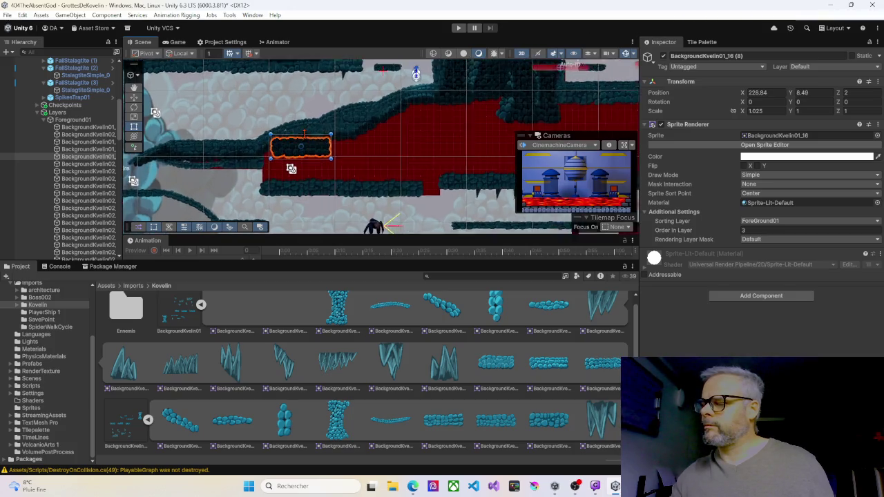
# Step: Duplicate the BackgroundKvelin01_16 rock, move the copy right to X 238.69, and set its draw order
pyautogui.scroll(2, 314, 149)
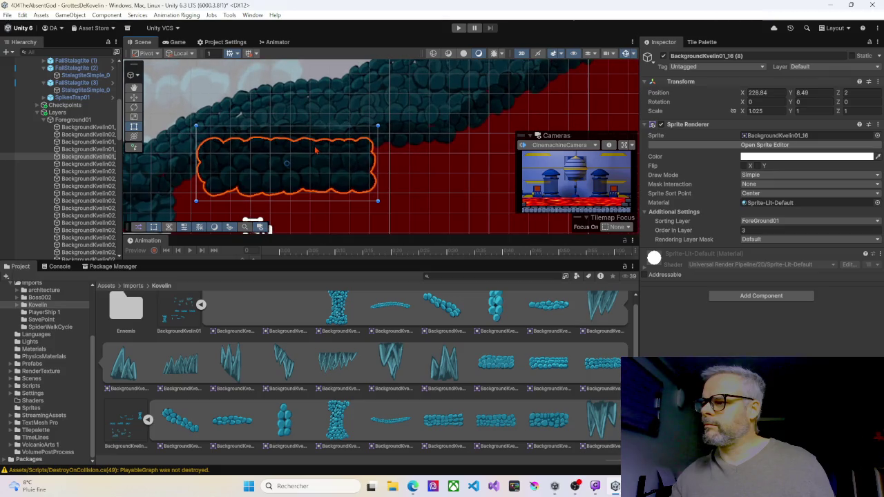
pyautogui.moveTo(316, 162)
pyautogui.mouseDown()
pyautogui.moveTo(286, 160)
pyautogui.moveTo(286, 149)
pyautogui.mouseUp()
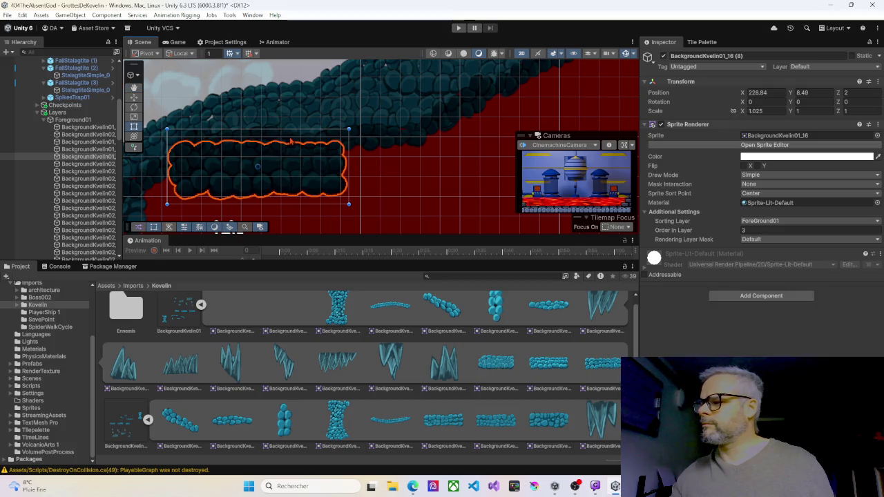
pyautogui.click(291, 142)
pyautogui.click(299, 172)
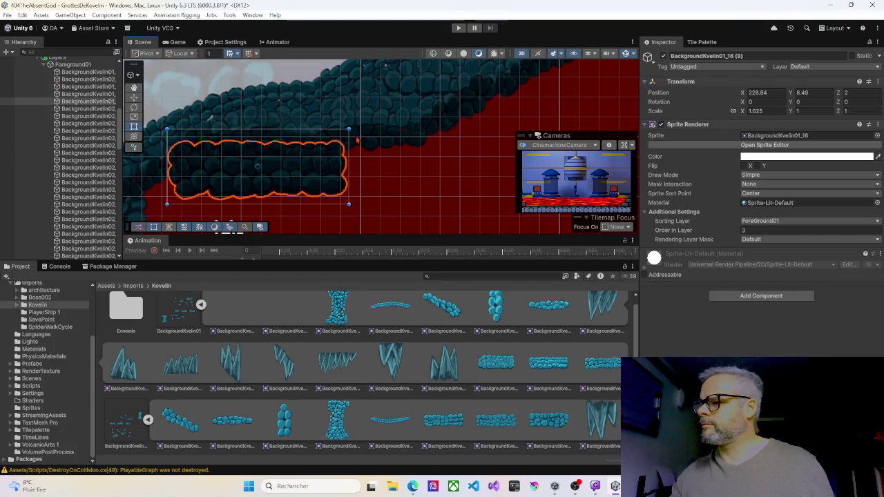
pyautogui.moveTo(344, 167); pyautogui.dragTo(271, 162)
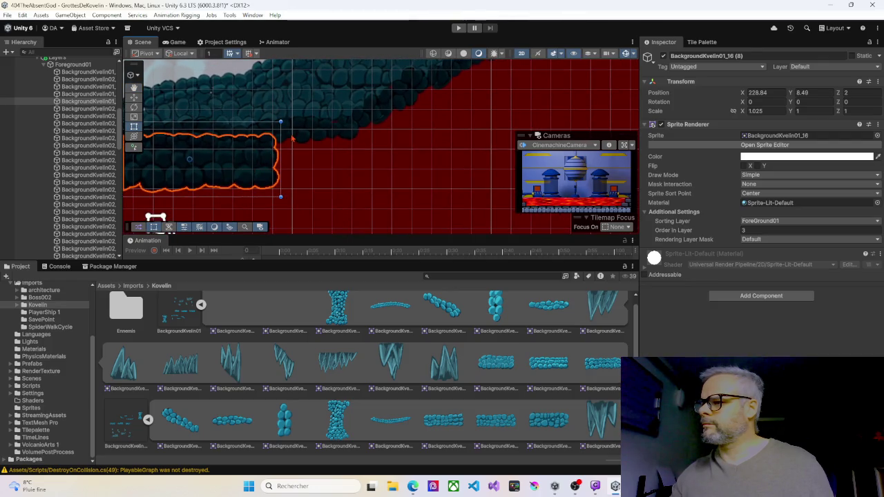
pyautogui.click(292, 139)
pyautogui.click(221, 156)
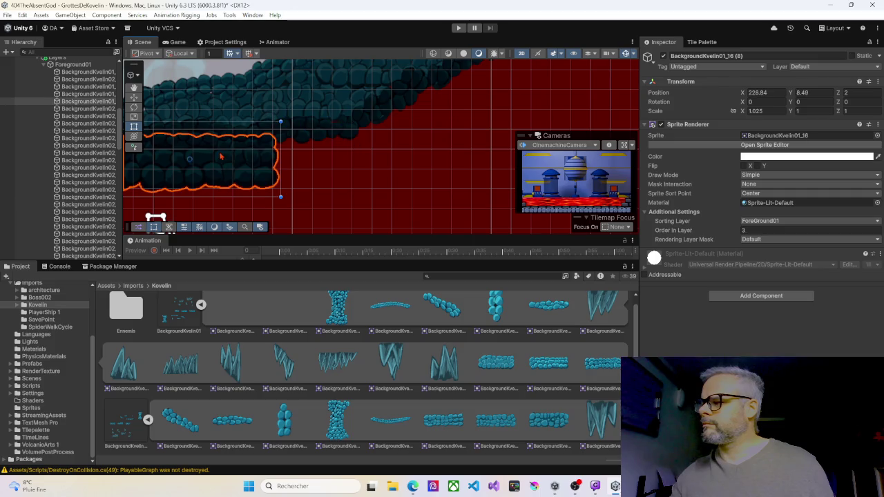
pyautogui.hotkey('ctrl', 'd')
pyautogui.moveTo(231, 174)
pyautogui.mouseDown()
pyautogui.moveTo(440, 172)
pyautogui.moveTo(389, 168)
pyautogui.moveTo(326, 188)
pyautogui.mouseUp()
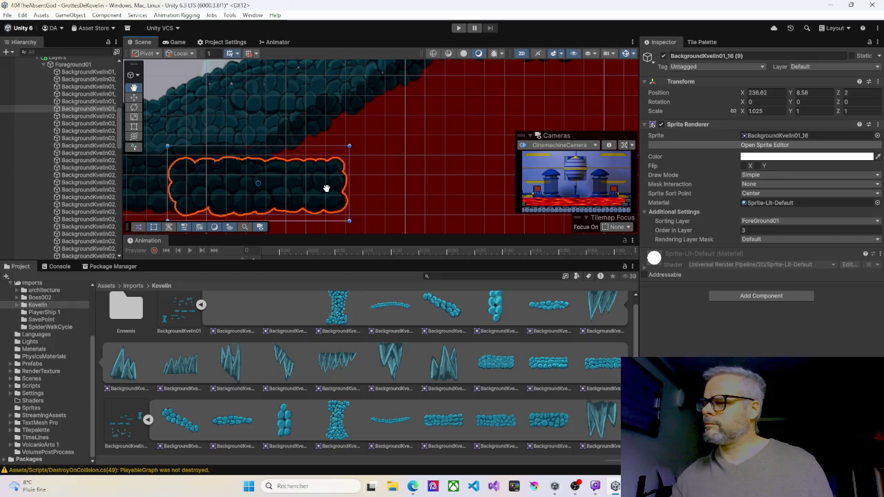
pyautogui.click(808, 230)
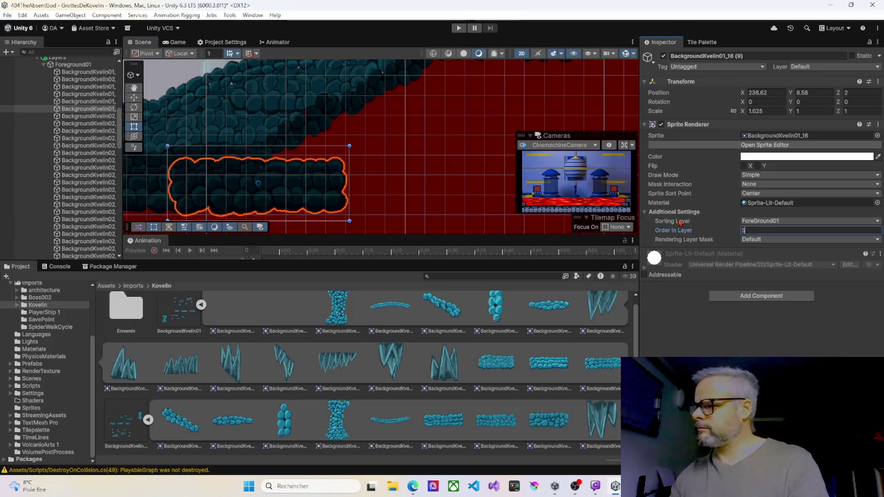
pyautogui.press('Return')
# Step: Add another rock copy further up-right along the ceiling with Order in Layer 10
pyautogui.hotkey('ctrl', 'd')
pyautogui.moveTo(320, 189)
pyautogui.mouseDown()
pyautogui.moveTo(434, 153)
pyautogui.moveTo(419, 155)
pyautogui.mouseUp()
pyautogui.doubleClick(751, 231)
pyautogui.write('10')
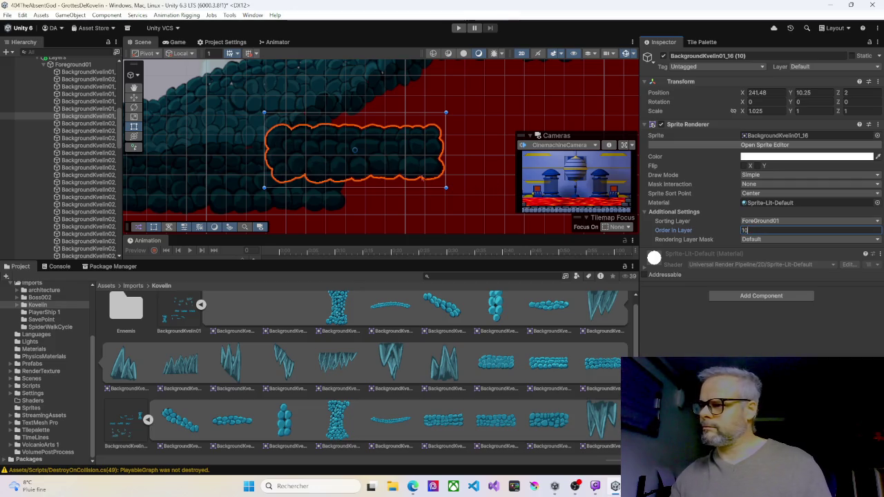
pyautogui.moveTo(410, 158)
pyautogui.mouseDown()
pyautogui.moveTo(467, 131)
pyautogui.moveTo(414, 147)
pyautogui.moveTo(504, 130)
pyautogui.moveTo(467, 120)
pyautogui.mouseUp()
# Step: Add two more ceiling rock copies further up-right, with Order in Layer 9 and 10
pyautogui.hotkey('ctrl', 'd')
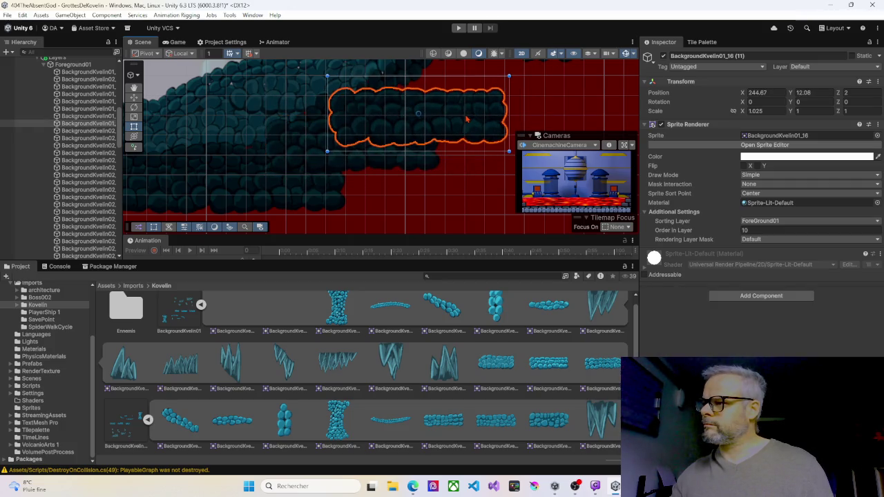
pyautogui.doubleClick(752, 230)
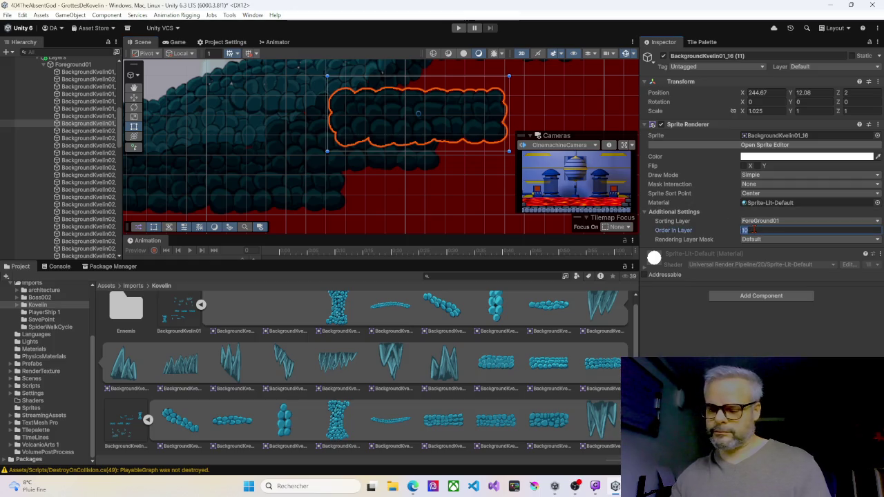
pyautogui.write('9')
pyautogui.moveTo(446, 181); pyautogui.dragTo(346, 236)
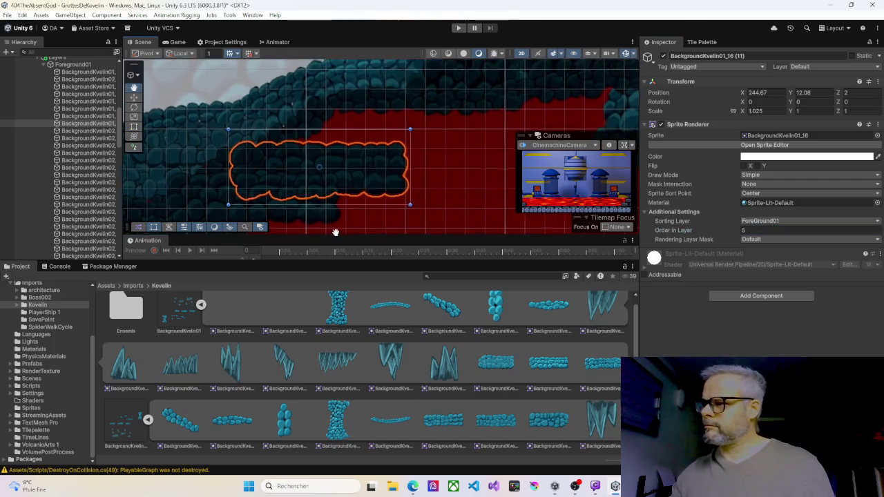
pyautogui.hotkey('ctrl', 'd')
pyautogui.moveTo(384, 179)
pyautogui.mouseDown()
pyautogui.moveTo(459, 143)
pyautogui.moveTo(440, 144)
pyautogui.mouseUp()
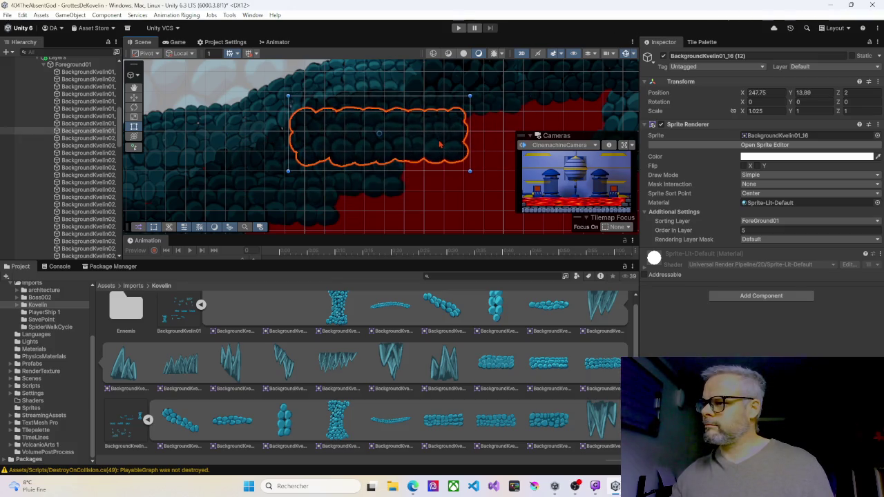
pyautogui.click(749, 231)
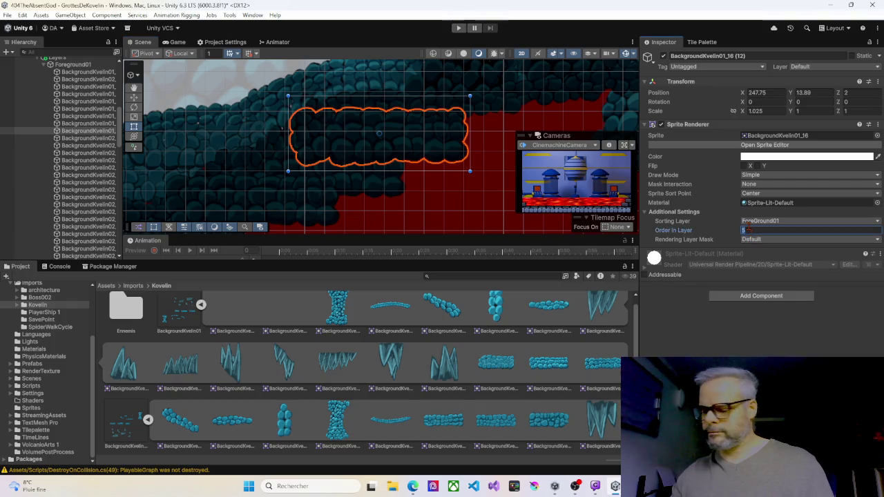
pyautogui.write('10')
pyautogui.click(462, 197)
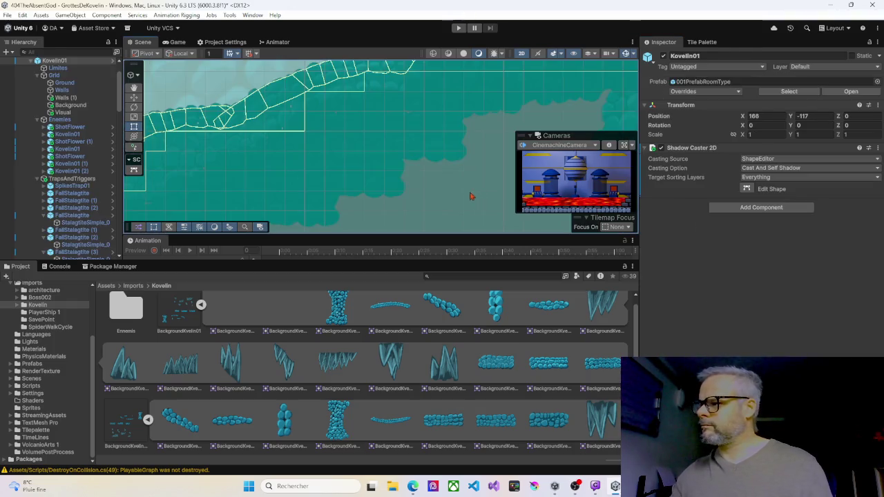
# Step: Duplicate the latest ceiling rock and place the copy further right and up
pyautogui.click(384, 157)
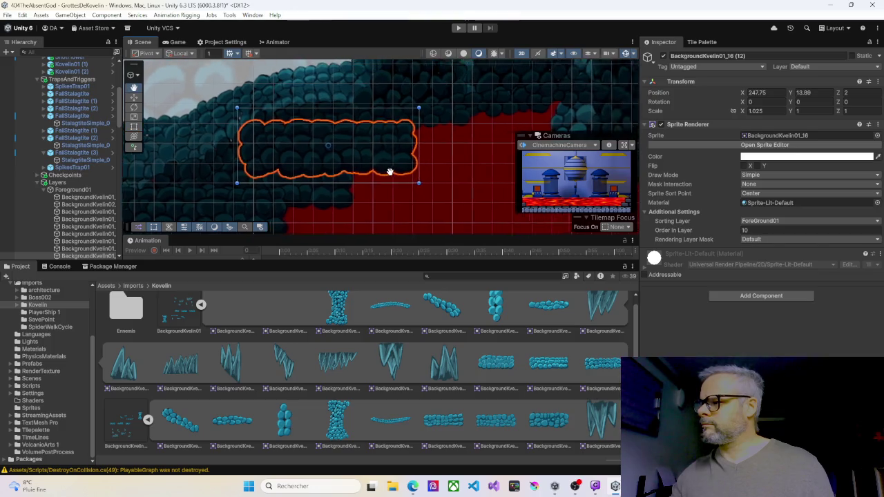
pyautogui.hotkey('ctrl', 'd')
pyautogui.moveTo(353, 160)
pyautogui.mouseDown()
pyautogui.moveTo(538, 154)
pyautogui.moveTo(517, 143)
pyautogui.mouseUp()
pyautogui.moveTo(515, 131); pyautogui.dragTo(513, 130)
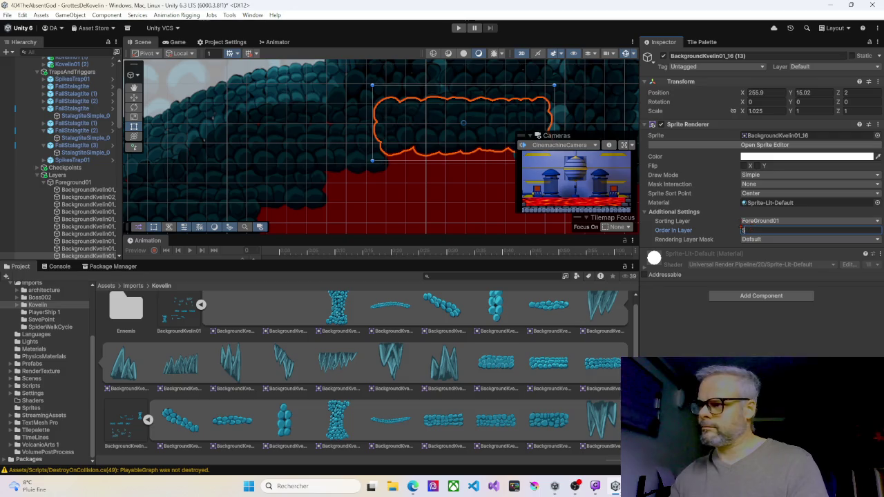
pyautogui.click(422, 209)
pyautogui.click(437, 131)
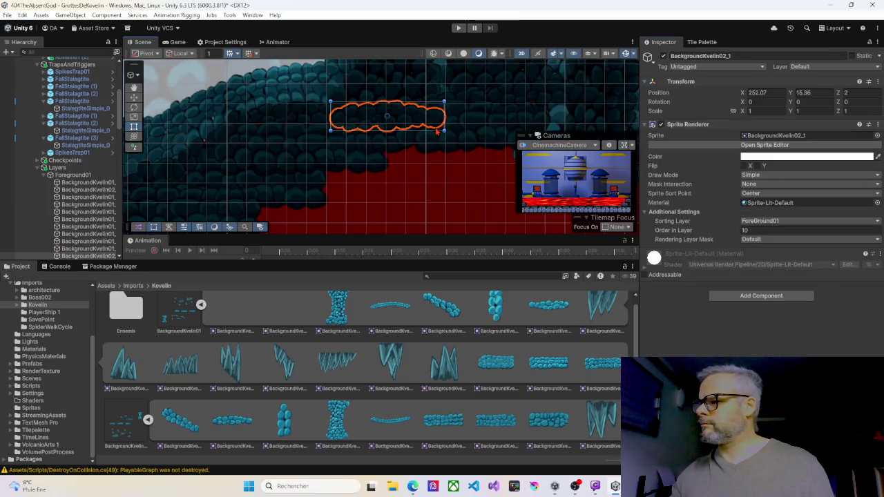
pyautogui.click(474, 140)
pyautogui.scroll(2, 443, 194)
pyautogui.moveTo(419, 172)
pyautogui.mouseDown()
pyautogui.moveTo(355, 158)
pyautogui.moveTo(426, 150)
pyautogui.moveTo(410, 191)
pyautogui.moveTo(405, 182)
pyautogui.moveTo(380, 181)
pyautogui.moveTo(397, 183)
pyautogui.mouseUp()
# Step: Duplicate a lower-ledge rock, place it down-left, and set its Order in Layer to 0
pyautogui.click(357, 121)
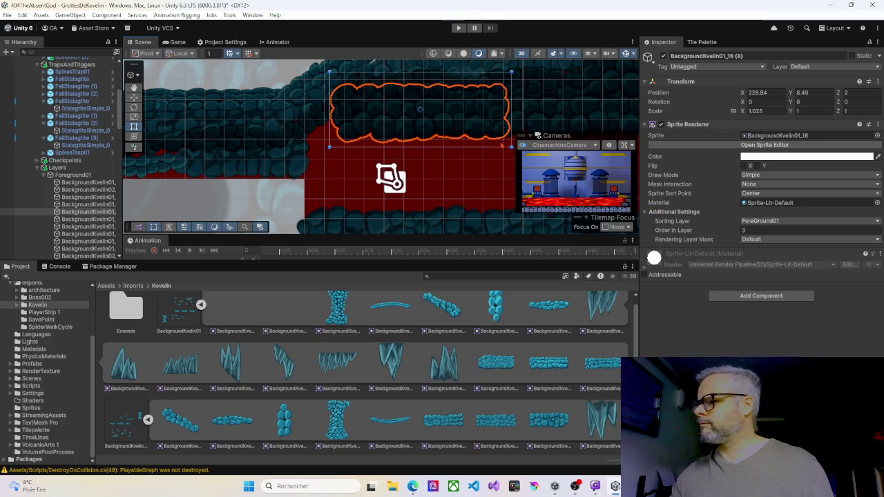
pyautogui.hotkey('ctrl', 'd')
pyautogui.moveTo(456, 123)
pyautogui.mouseDown()
pyautogui.moveTo(414, 157)
pyautogui.moveTo(418, 146)
pyautogui.mouseUp()
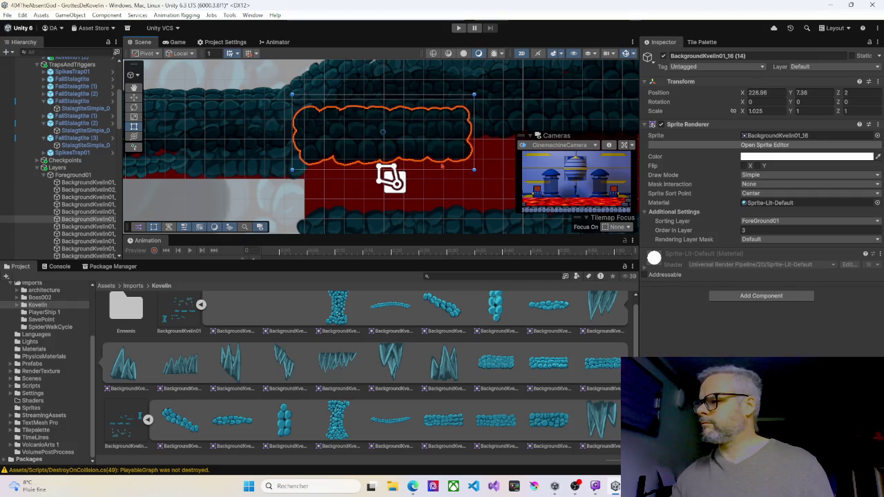
pyautogui.moveTo(473, 180); pyautogui.dragTo(332, 187)
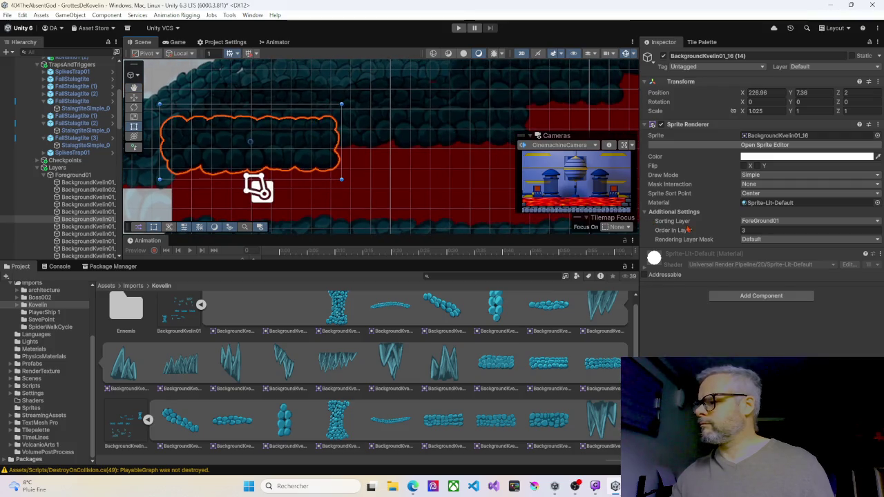
pyautogui.click(737, 230)
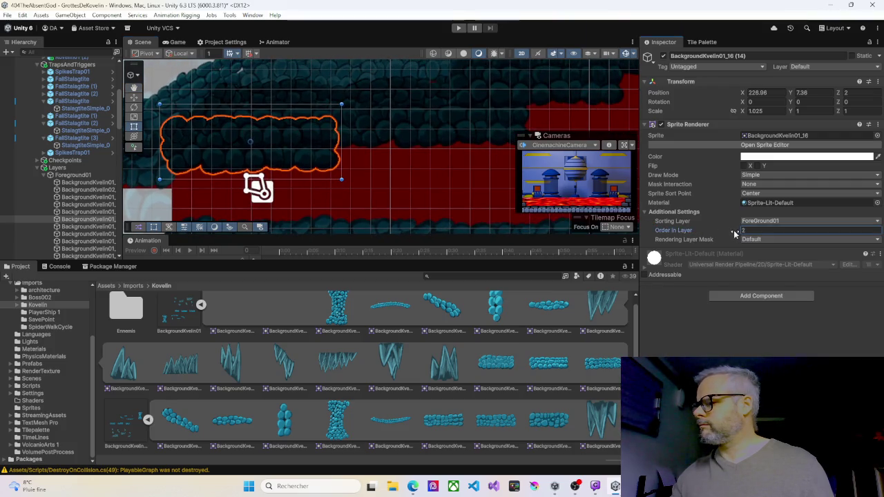
pyautogui.write('1')
pyautogui.doubleClick(747, 232)
pyautogui.write('0')
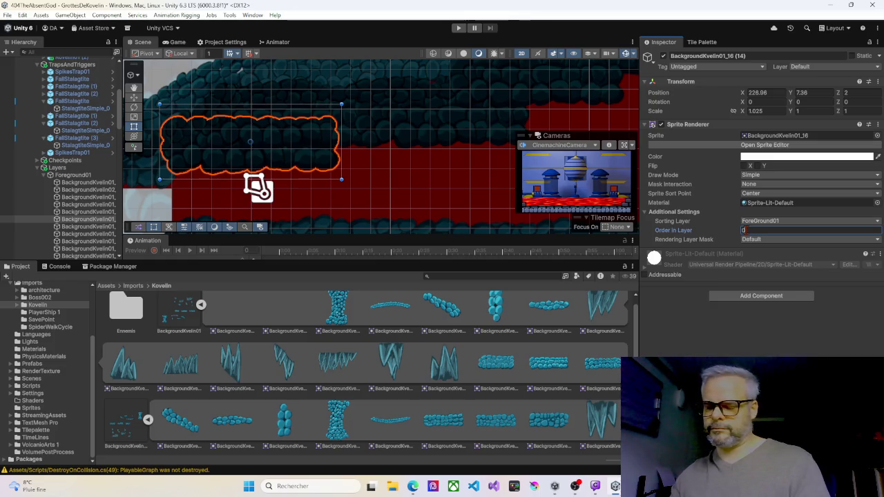
pyautogui.click(320, 162)
# Step: Add another ledge rock copy to the right at 234.42, 7.38 with Order in Layer 4
pyautogui.hotkey('ctrl', 'd')
pyautogui.moveTo(308, 154)
pyautogui.mouseDown()
pyautogui.moveTo(490, 154)
pyautogui.moveTo(458, 152)
pyautogui.mouseUp()
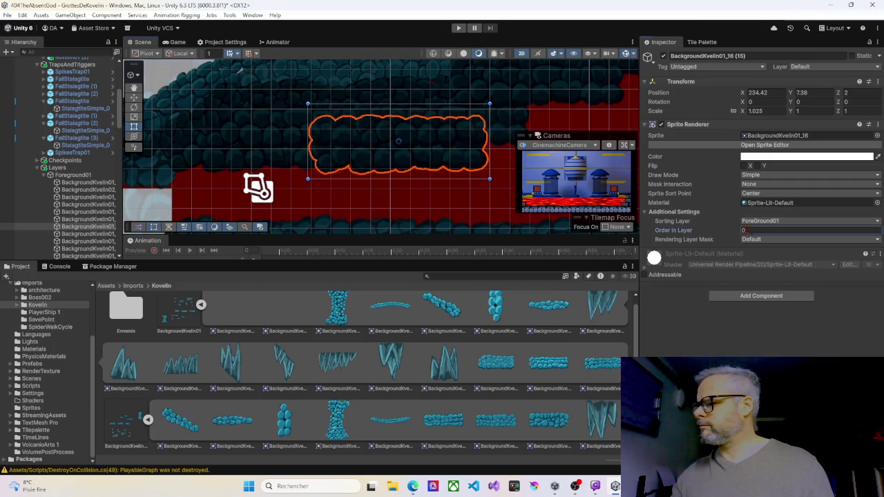
pyautogui.write('4')
pyautogui.moveTo(488, 196); pyautogui.dragTo(247, 213)
pyautogui.scroll(-1, 384, 212)
pyautogui.scroll(-2, 384, 212)
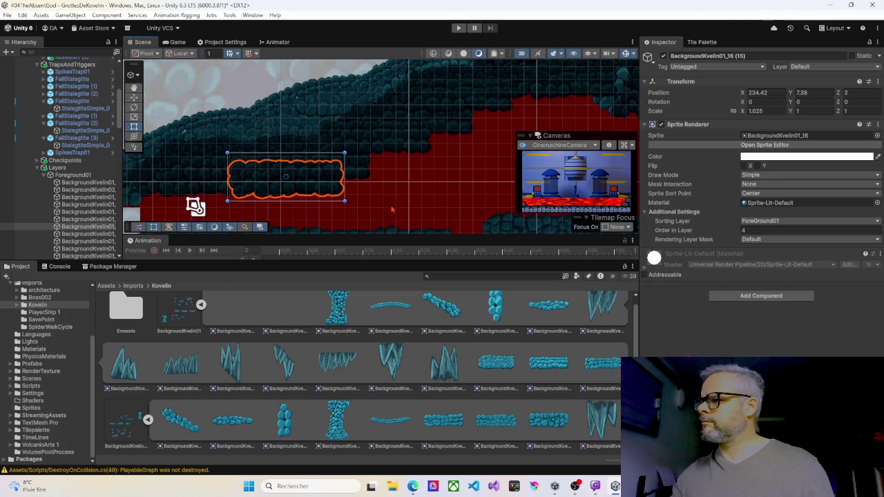
pyautogui.moveTo(413, 209)
pyautogui.mouseDown()
pyautogui.moveTo(396, 198)
pyautogui.moveTo(398, 155)
pyautogui.moveTo(381, 148)
pyautogui.moveTo(400, 142)
pyautogui.mouseUp()
pyautogui.scroll(-3, 375, 153)
pyautogui.scroll(2, 365, 126)
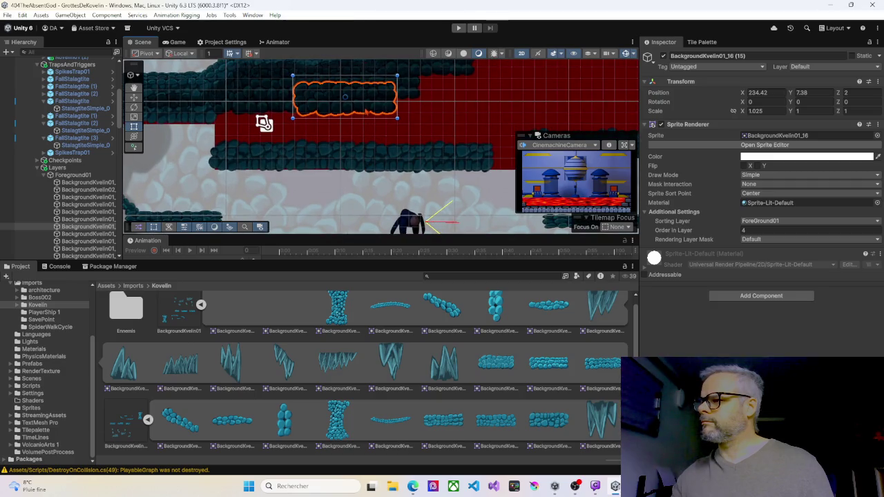
# Step: Duplicate a ledge rock, flip it 180°, slide it right, and set Order in Layer 10
pyautogui.hotkey('ctrl', 'd')
pyautogui.moveTo(367, 103)
pyautogui.mouseDown()
pyautogui.moveTo(357, 107)
pyautogui.moveTo(352, 136)
pyautogui.mouseUp()
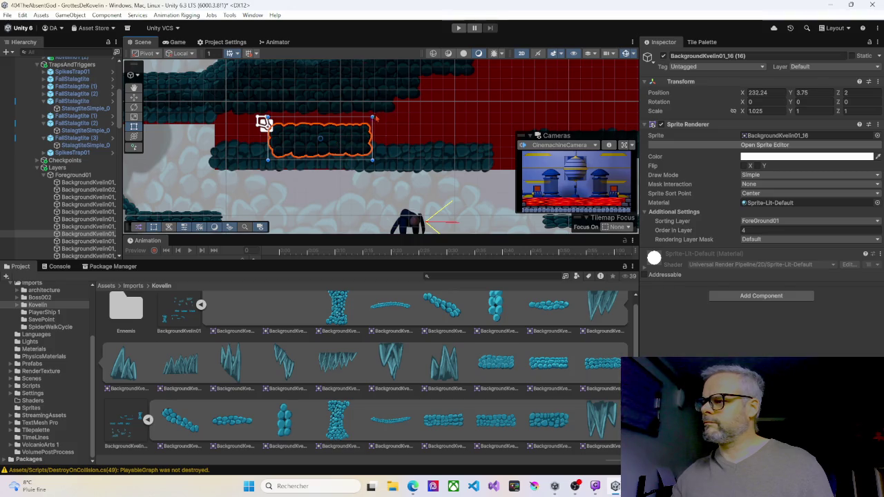
pyautogui.scroll(2, 373, 117)
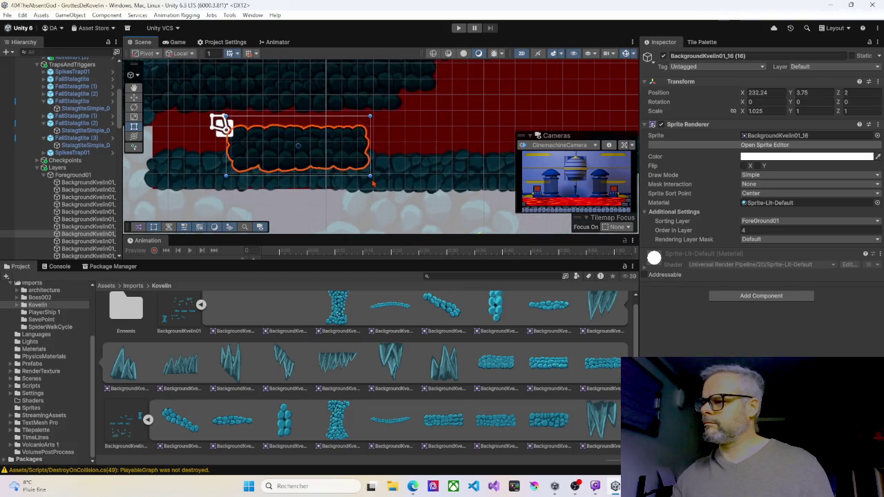
pyautogui.moveTo(374, 182)
pyautogui.mouseDown()
pyautogui.moveTo(377, 121)
pyautogui.moveTo(270, 69)
pyautogui.moveTo(232, 100)
pyautogui.moveTo(242, 125)
pyautogui.moveTo(227, 147)
pyautogui.moveTo(206, 146)
pyautogui.mouseUp()
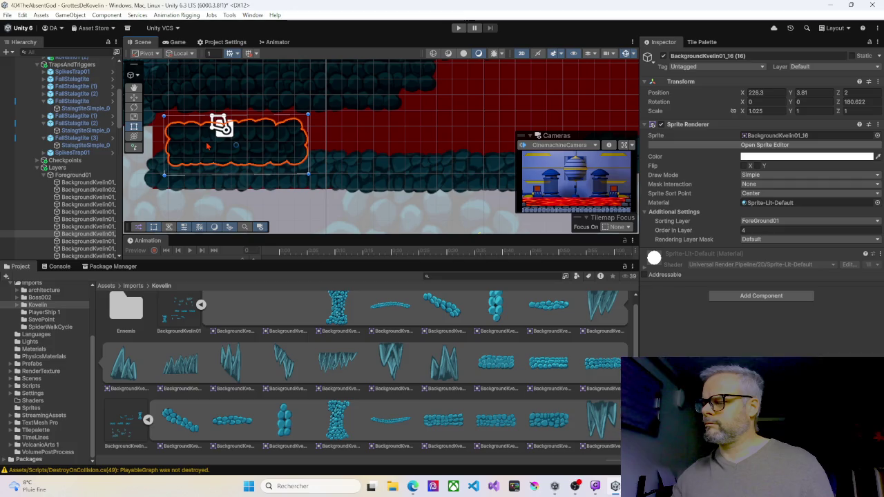
pyautogui.hscroll(3, 259, 155)
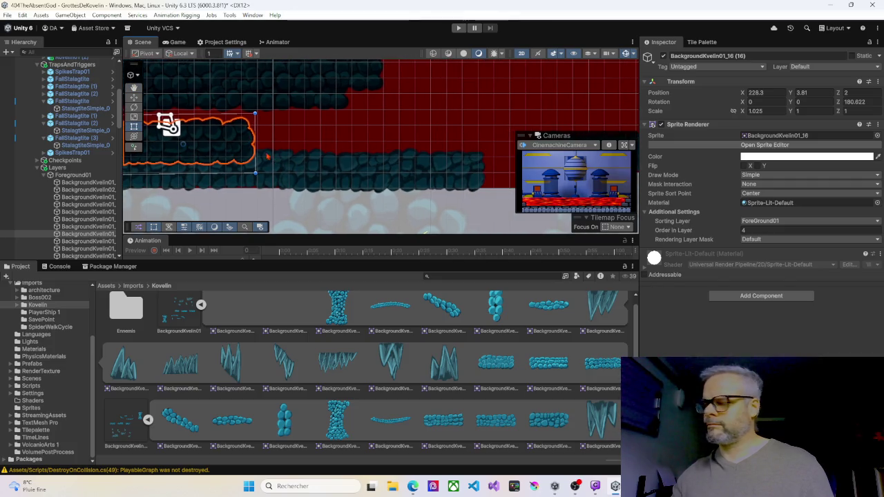
pyautogui.moveTo(238, 147)
pyautogui.mouseDown()
pyautogui.moveTo(408, 144)
pyautogui.moveTo(353, 143)
pyautogui.mouseUp()
pyautogui.click(754, 231)
pyautogui.write('10')
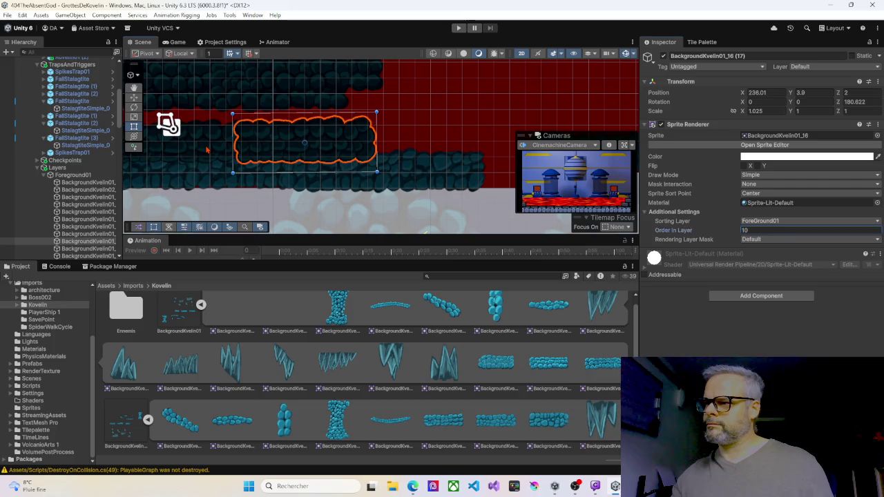
# Step: Move the pair of flipped rock sprites further right along the lower ledge
pyautogui.click(247, 138)
pyautogui.keyDown('shift'); pyautogui.click(307, 146); pyautogui.keyUp('shift')
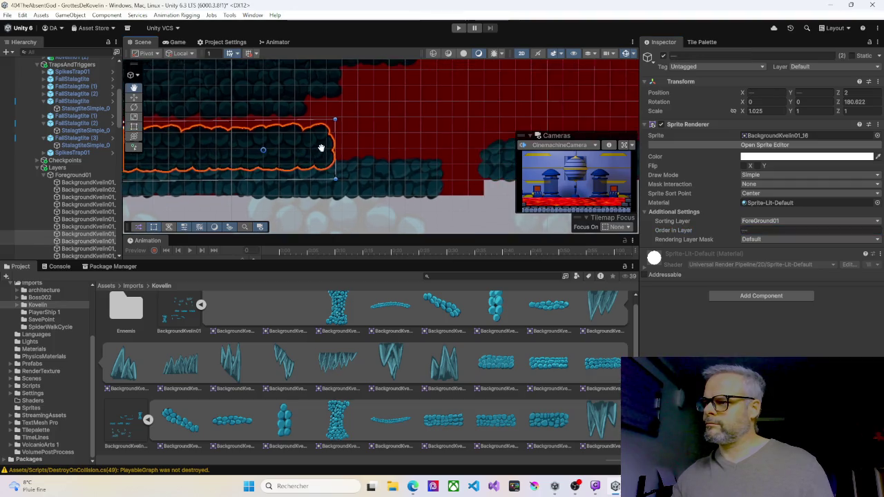
pyautogui.moveTo(317, 151)
pyautogui.mouseDown()
pyautogui.moveTo(544, 145)
pyautogui.moveTo(241, 168)
pyautogui.moveTo(317, 139)
pyautogui.moveTo(322, 159)
pyautogui.moveTo(306, 177)
pyautogui.moveTo(264, 186)
pyautogui.mouseUp()
pyautogui.moveTo(327, 169)
pyautogui.mouseDown()
pyautogui.moveTo(495, 99)
pyautogui.moveTo(526, 153)
pyautogui.moveTo(519, 159)
pyautogui.mouseUp()
pyautogui.moveTo(428, 174)
pyautogui.mouseDown()
pyautogui.moveTo(302, 190)
pyautogui.moveTo(406, 186)
pyautogui.moveTo(466, 169)
pyautogui.moveTo(432, 162)
pyautogui.moveTo(401, 195)
pyautogui.mouseUp()
pyautogui.moveTo(319, 185); pyautogui.dragTo(449, 176)
pyautogui.click(275, 153)
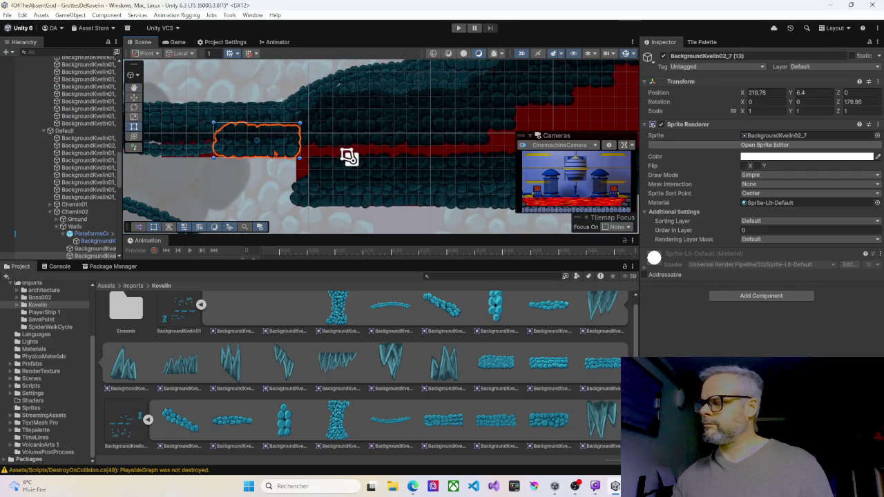
# Step: Duplicate the background rock sprite, shift the copy right, and nudge the horizontal rock slightly down
pyautogui.hotkey('ctrl', 'd')
pyautogui.moveTo(281, 152)
pyautogui.mouseDown()
pyautogui.moveTo(348, 154)
pyautogui.moveTo(308, 193)
pyautogui.moveTo(320, 164)
pyautogui.moveTo(313, 166)
pyautogui.mouseUp()
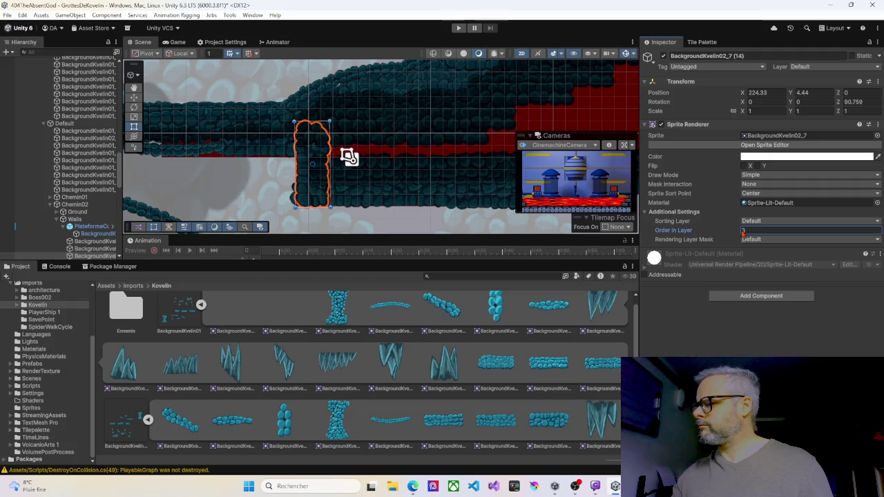
pyautogui.click(272, 147)
pyautogui.moveTo(272, 146); pyautogui.dragTo(273, 153)
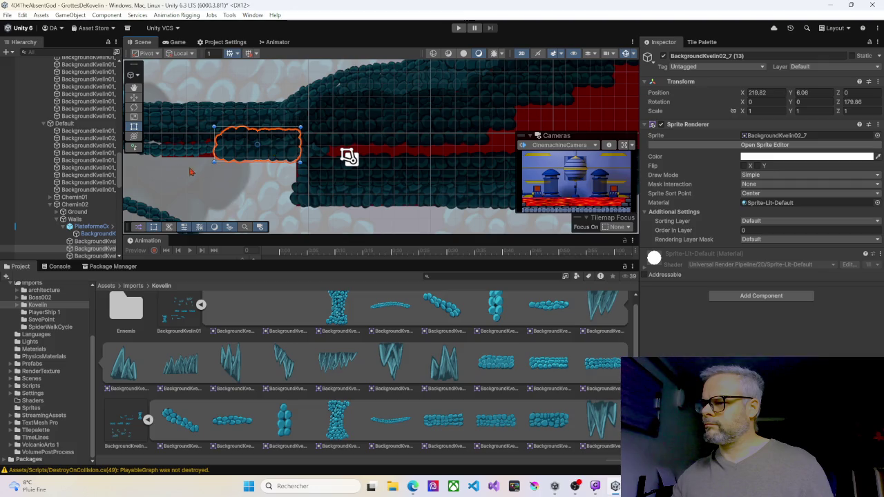
# Step: Stretch PlateformeCourbe (4)'s BackgroundKvelin01_3 to Y scale 1.56907 and place it at 4.6197, 0.4214
pyautogui.moveTo(188, 173); pyautogui.dragTo(247, 166)
pyautogui.click(246, 163)
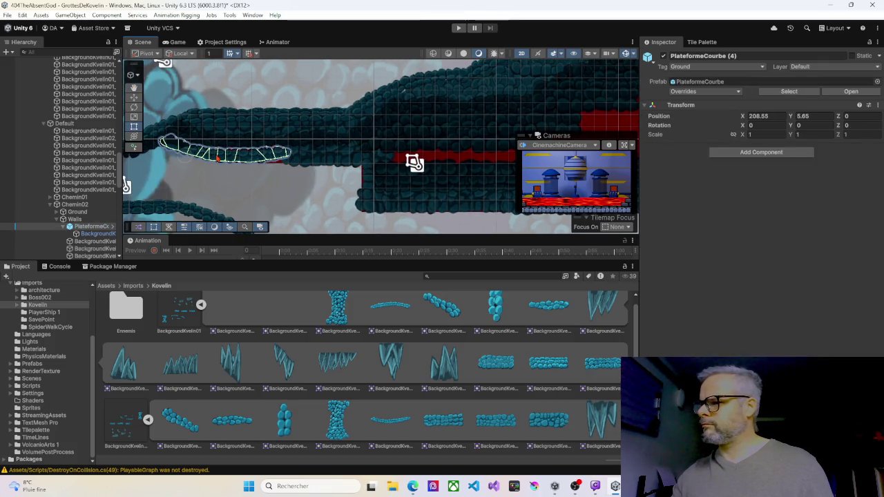
pyautogui.click(219, 157)
pyautogui.moveTo(224, 151)
pyautogui.mouseDown()
pyautogui.moveTo(227, 168)
pyautogui.moveTo(260, 161)
pyautogui.mouseUp()
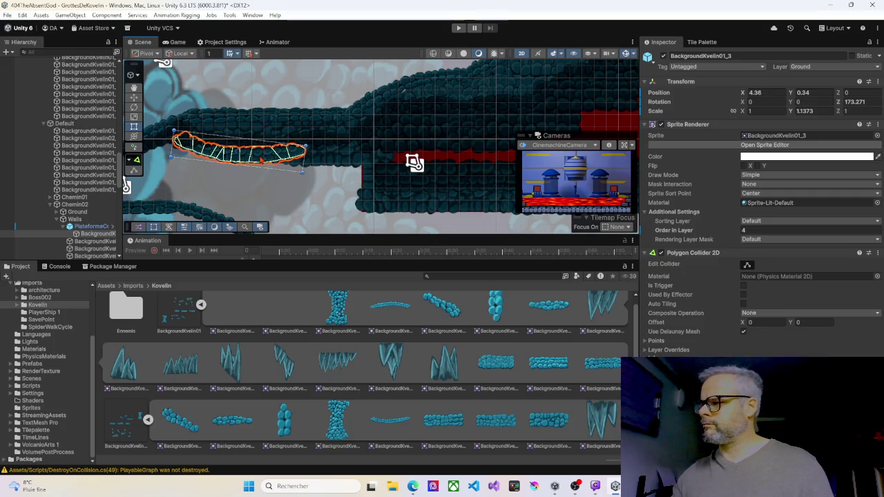
pyautogui.click(228, 181)
pyautogui.click(247, 163)
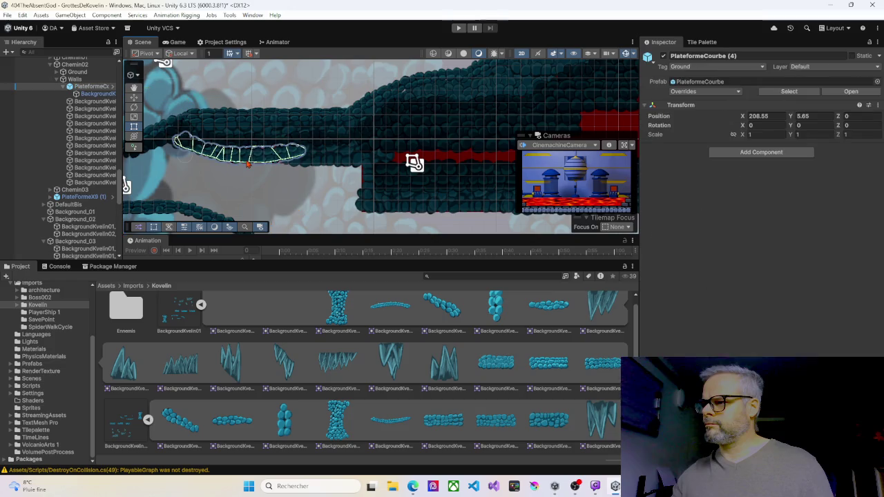
pyautogui.scroll(3, 259, 151)
pyautogui.click(269, 135)
pyautogui.moveTo(263, 134); pyautogui.dragTo(265, 128)
pyautogui.moveTo(268, 161); pyautogui.dragTo(267, 126)
# Step: Select the large background rock sprite and pan to another part of the level
pyautogui.scroll(5, 277, 173)
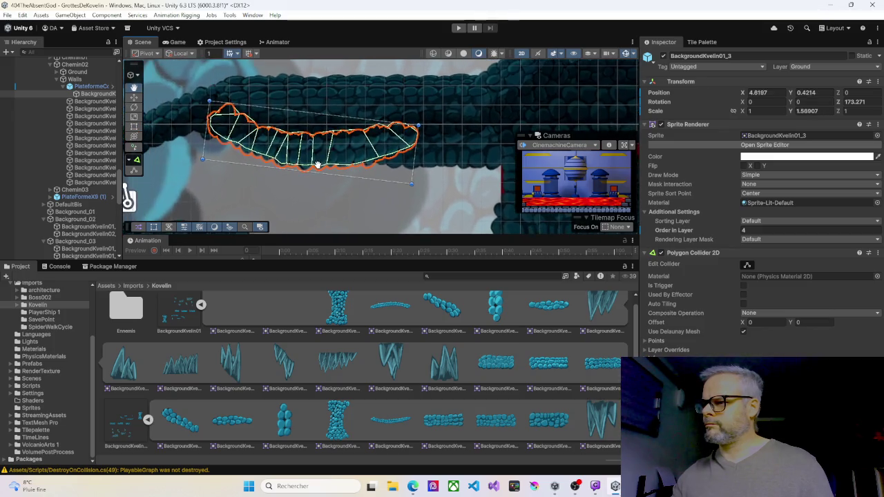
pyautogui.click(309, 196)
pyautogui.scroll(-3, 330, 184)
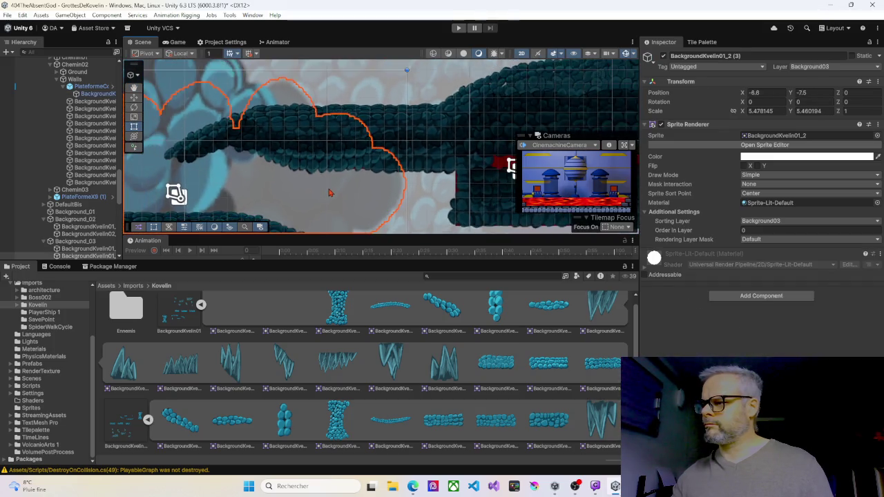
pyautogui.moveTo(317, 197)
pyautogui.mouseDown()
pyautogui.moveTo(158, 150)
pyautogui.moveTo(43, 144)
pyautogui.mouseUp()
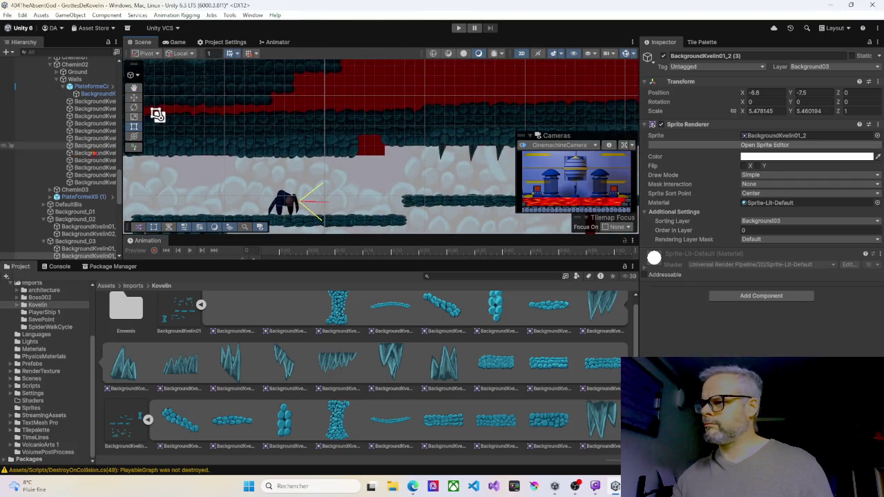
# Step: Duplicate BackgroundKvelin02_7 (6) just to its right and give the copy Order in Layer 7
pyautogui.click(336, 146)
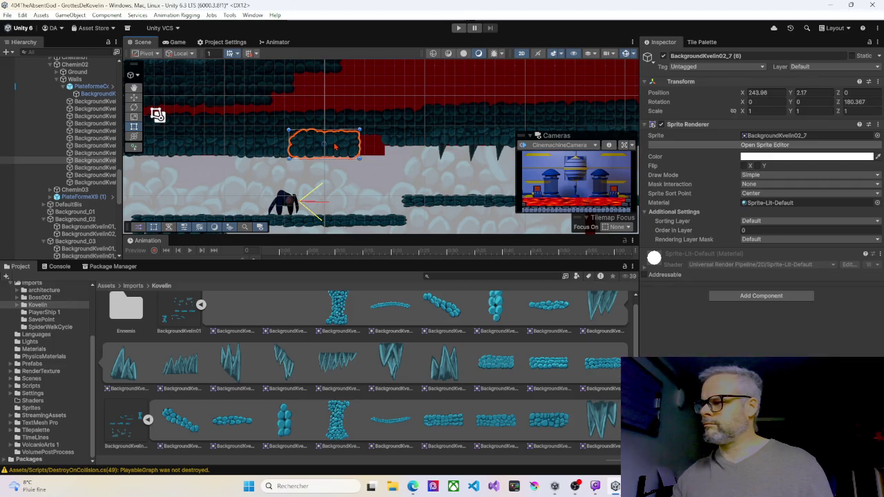
pyautogui.hotkey('ctrl', 'd')
pyautogui.moveTo(334, 147); pyautogui.dragTo(366, 148)
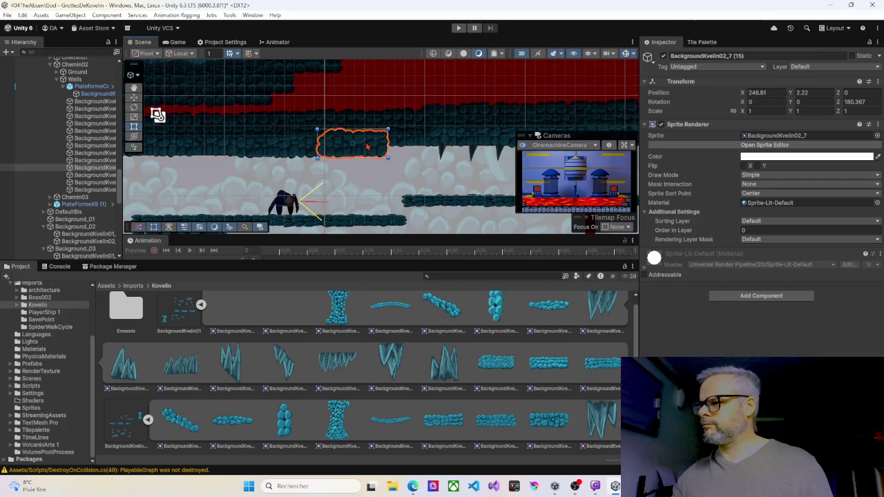
pyautogui.click(744, 232)
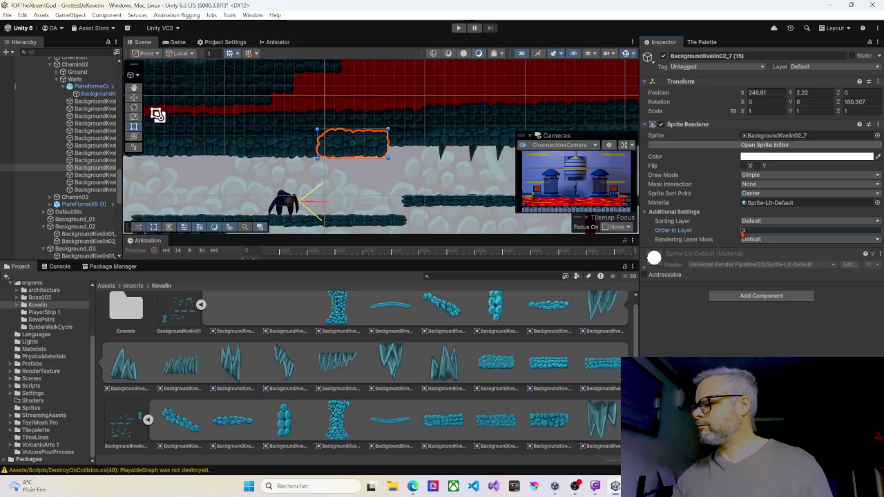
pyautogui.write('7')
pyautogui.scroll(-2, 435, 179)
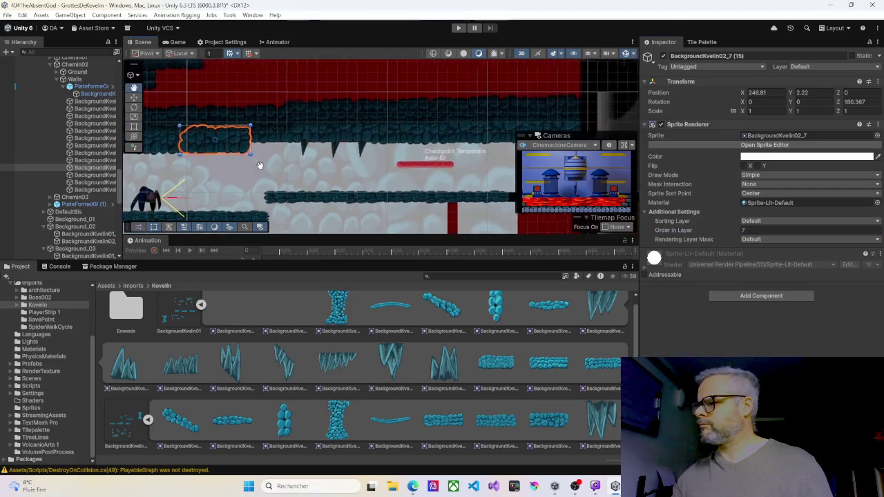
pyautogui.scroll(3, 341, 185)
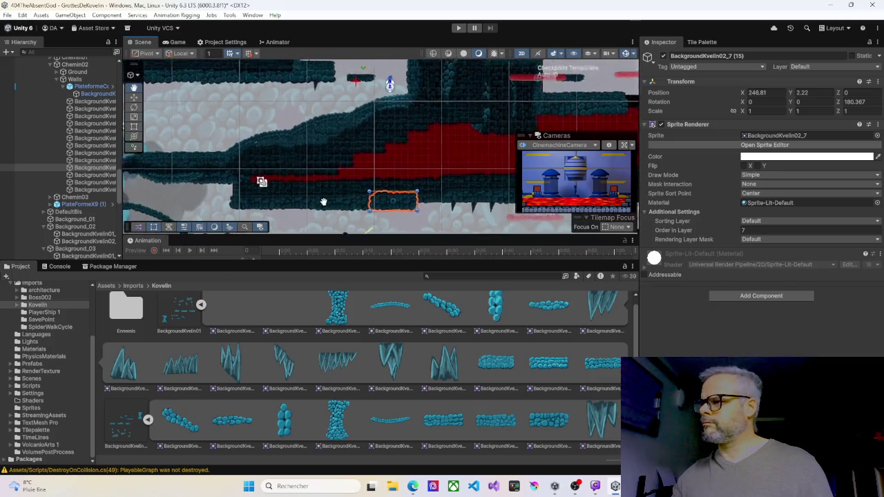
pyautogui.moveTo(340, 185)
pyautogui.mouseDown()
pyautogui.moveTo(425, 159)
pyautogui.moveTo(438, 176)
pyautogui.moveTo(349, 168)
pyautogui.moveTo(324, 184)
pyautogui.mouseUp()
# Step: Rotate the two selected Foreground01 rock pieces upside down (-180.854°) and raise them near the ceiling
pyautogui.press('t')
pyautogui.click(381, 142)
pyautogui.moveTo(381, 142)
pyautogui.mouseDown()
pyautogui.moveTo(459, 164)
pyautogui.moveTo(386, 104)
pyautogui.moveTo(379, 81)
pyautogui.moveTo(394, 108)
pyautogui.mouseUp()
pyautogui.click(223, 141)
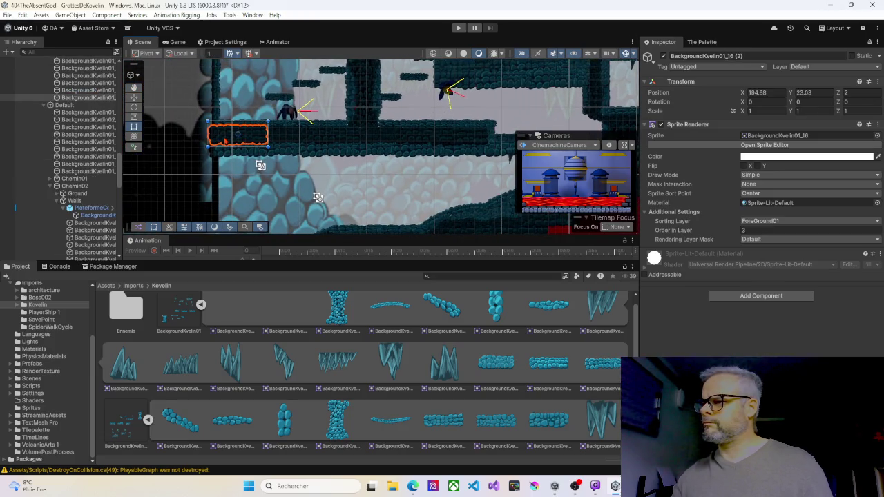
pyautogui.keyDown('shift'); pyautogui.click(283, 139); pyautogui.keyUp('shift')
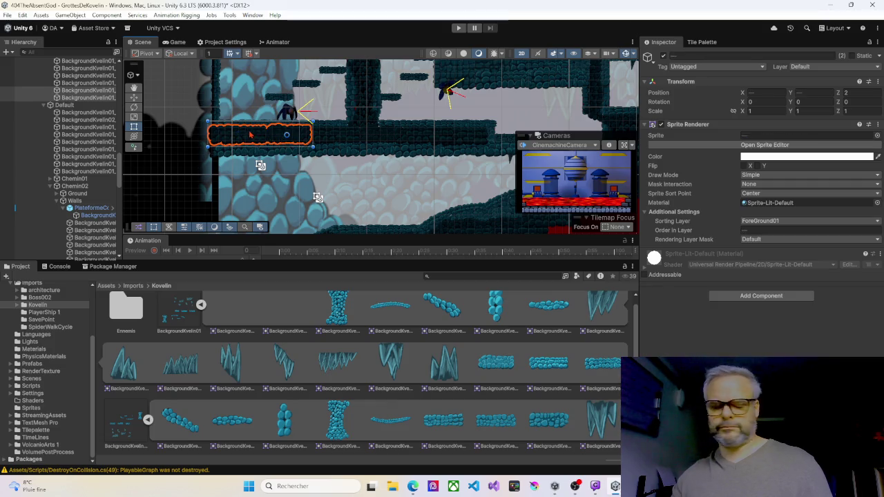
pyautogui.moveTo(251, 133)
pyautogui.mouseDown()
pyautogui.moveTo(260, 76)
pyautogui.moveTo(280, 176)
pyautogui.moveTo(272, 125)
pyautogui.mouseUp()
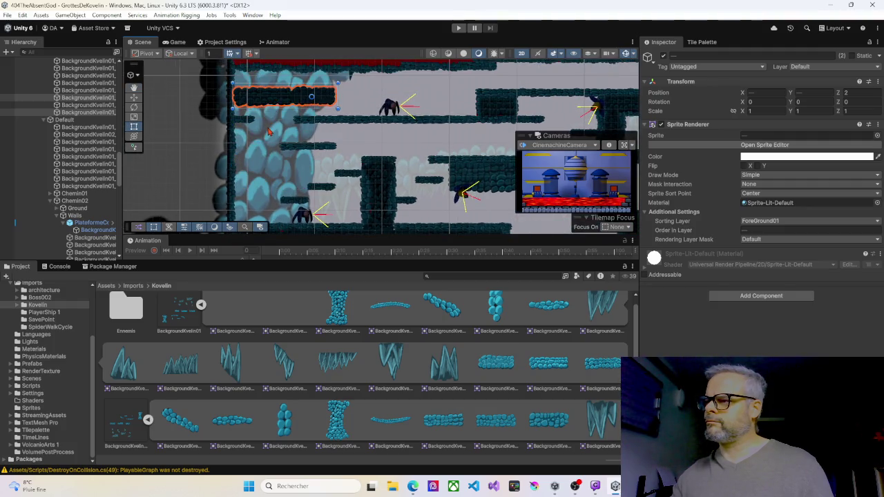
pyautogui.scroll(5, 270, 131)
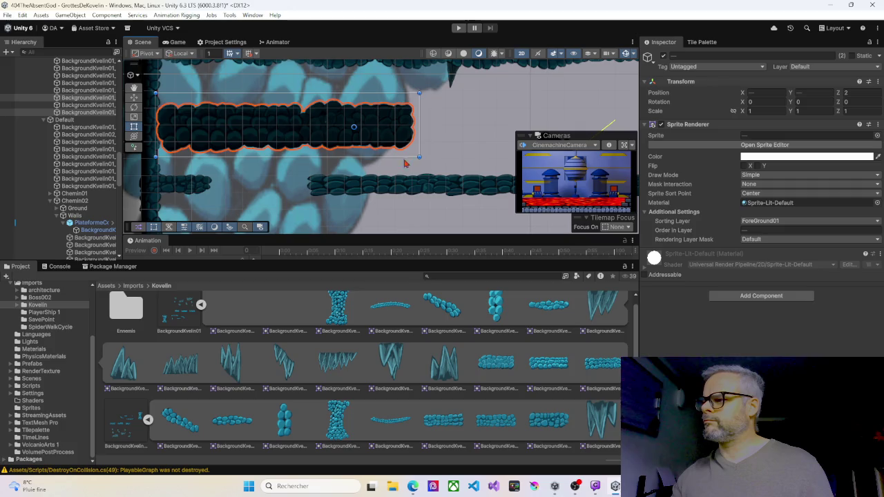
pyautogui.moveTo(419, 161)
pyautogui.mouseDown()
pyautogui.moveTo(400, 174)
pyautogui.moveTo(245, 149)
pyautogui.moveTo(242, 106)
pyautogui.moveTo(274, 86)
pyautogui.mouseUp()
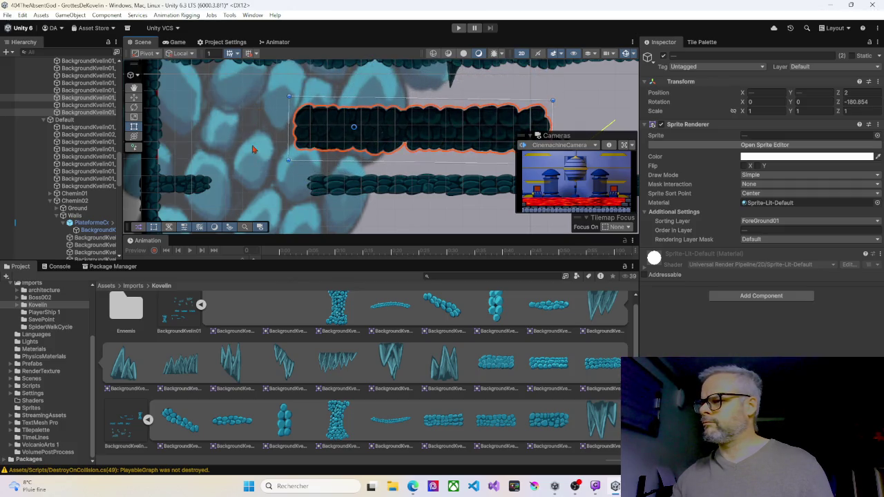
pyautogui.scroll(-2, 253, 144)
pyautogui.moveTo(396, 186)
pyautogui.mouseDown()
pyautogui.moveTo(322, 113)
pyautogui.moveTo(279, 103)
pyautogui.mouseUp()
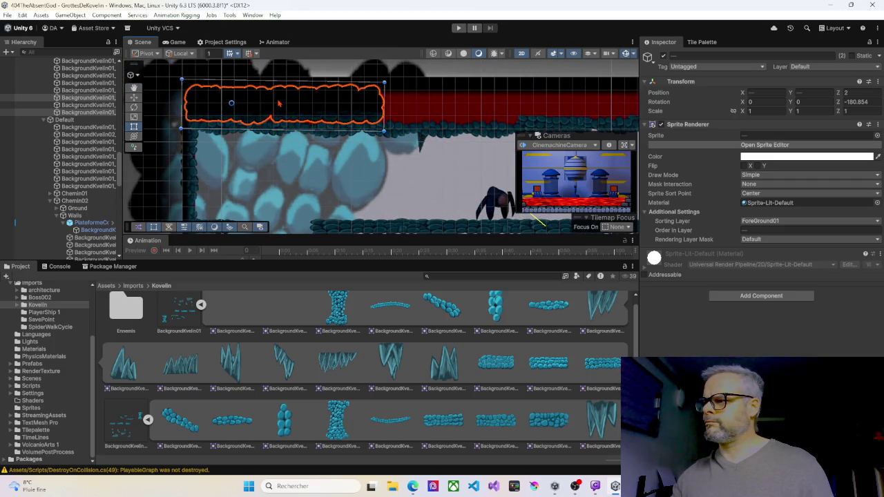
# Step: Duplicate the upside-down rock pair and place the copy just right of the original
pyautogui.hotkey('ctrl', 'd')
pyautogui.moveTo(326, 119)
pyautogui.mouseDown()
pyautogui.moveTo(355, 102)
pyautogui.moveTo(530, 107)
pyautogui.moveTo(523, 116)
pyautogui.mouseUp()
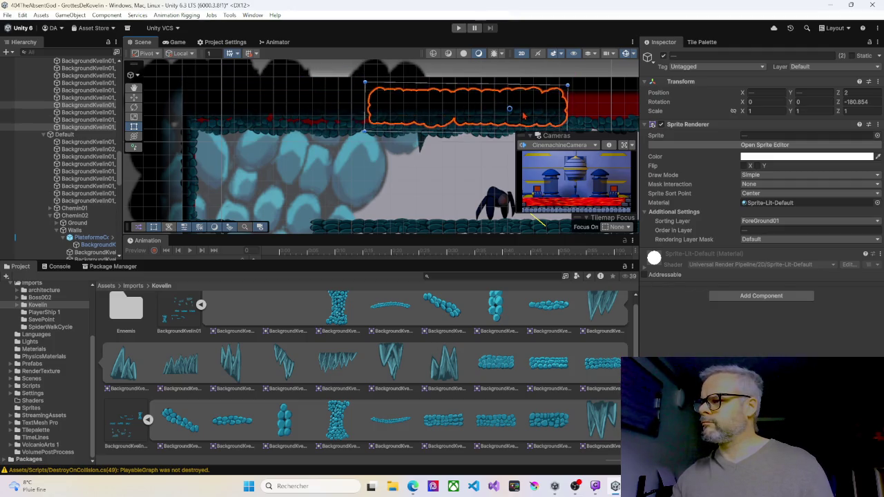
pyautogui.click(304, 109)
pyautogui.keyDown('shift'); pyautogui.click(250, 108); pyautogui.keyUp('shift')
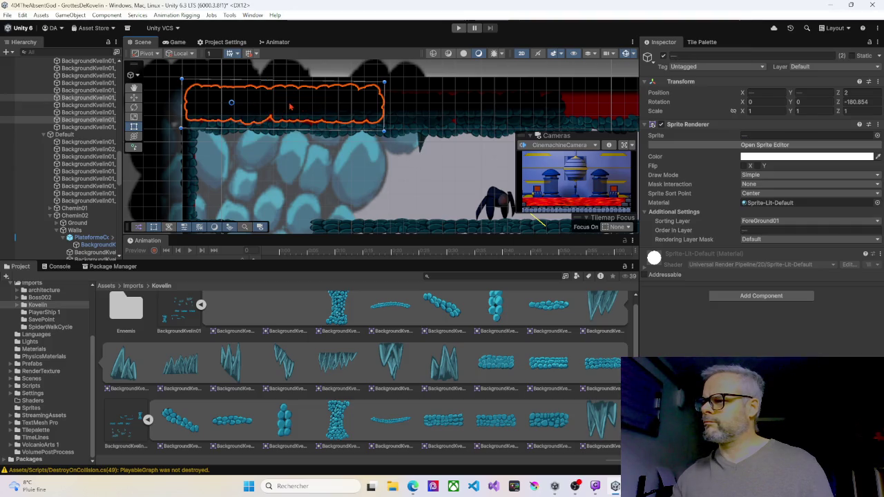
pyautogui.click(419, 108)
pyautogui.keyDown('shift'); pyautogui.click(484, 111); pyautogui.keyUp('shift')
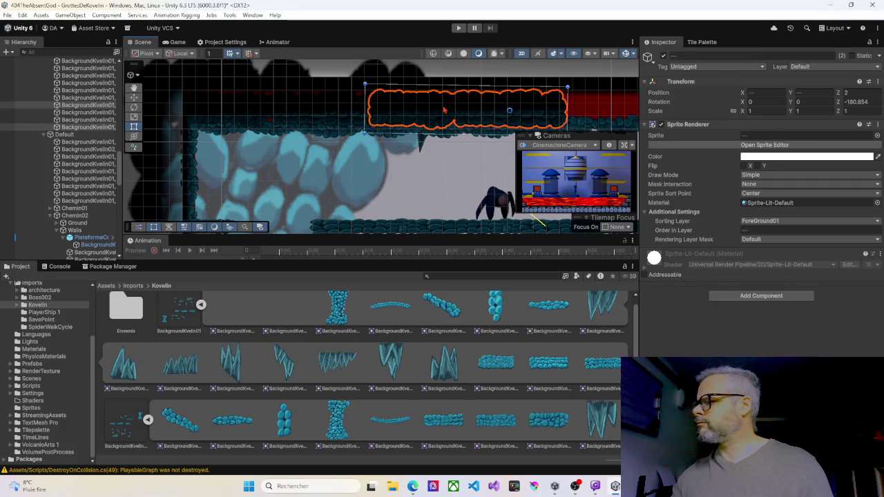
pyautogui.moveTo(432, 108)
pyautogui.mouseDown()
pyautogui.moveTo(345, 92)
pyautogui.moveTo(224, 102)
pyautogui.moveTo(405, 104)
pyautogui.mouseUp()
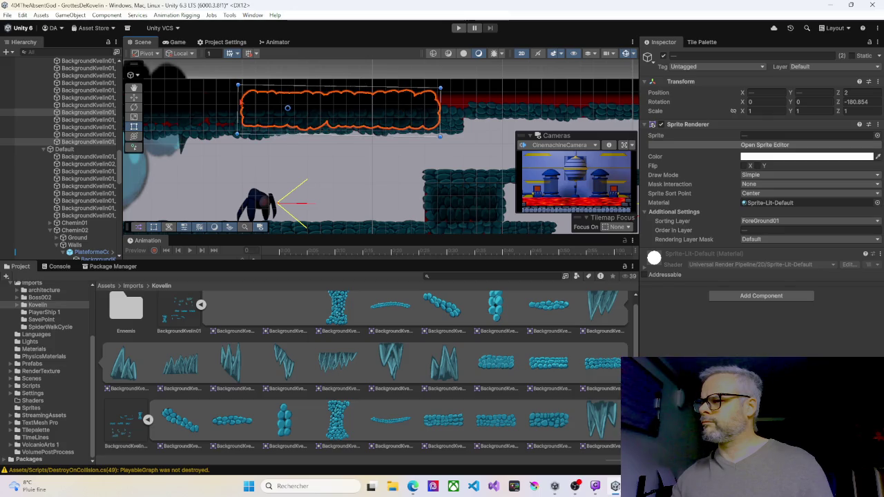
# Step: Nudge BackgroundKvelin01_16 and its neighbouring ceiling rock pieces together into one continuous band
pyautogui.click(217, 120)
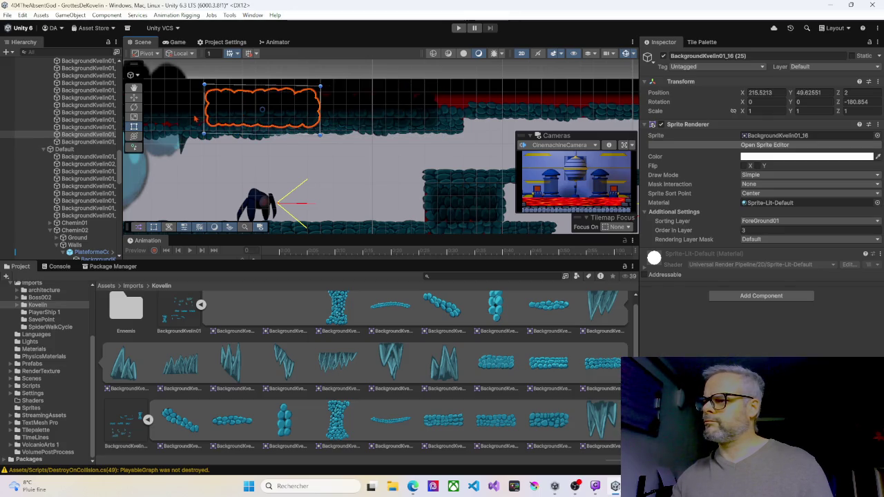
pyautogui.moveTo(228, 112); pyautogui.dragTo(196, 119)
pyautogui.click(188, 115)
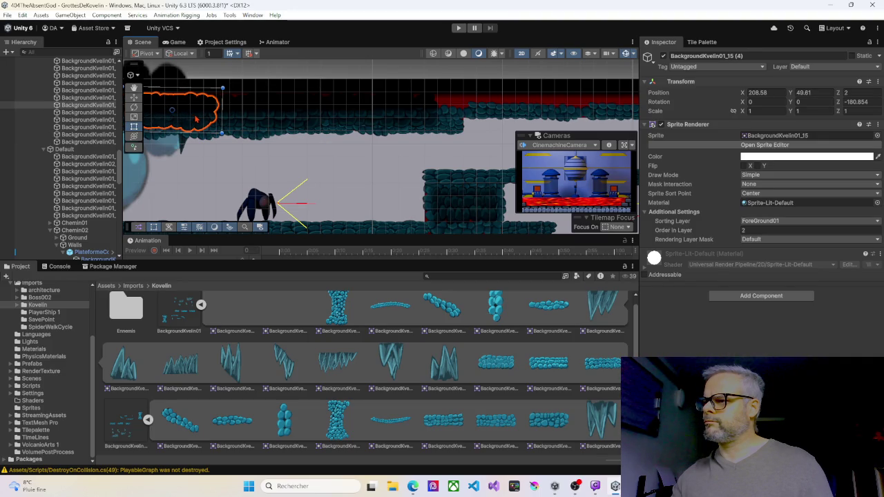
pyautogui.click(319, 115)
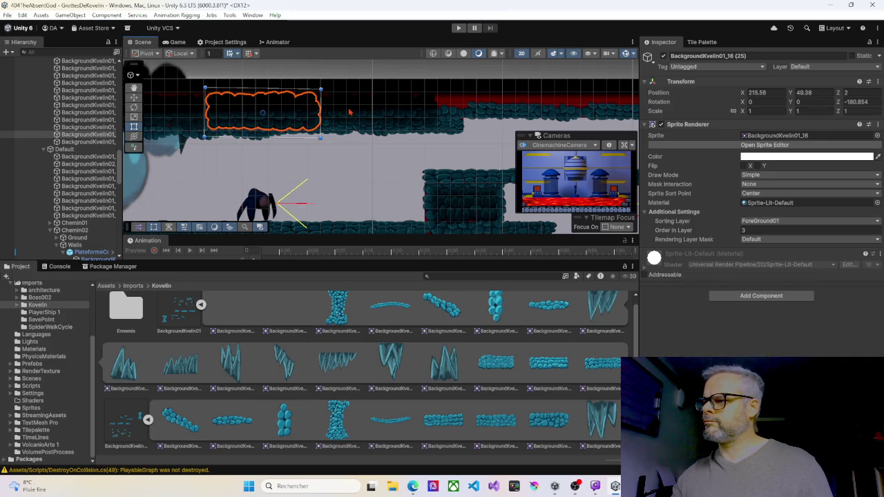
pyautogui.click(355, 112)
pyautogui.keyDown('shift'); pyautogui.click(301, 114); pyautogui.keyUp('shift')
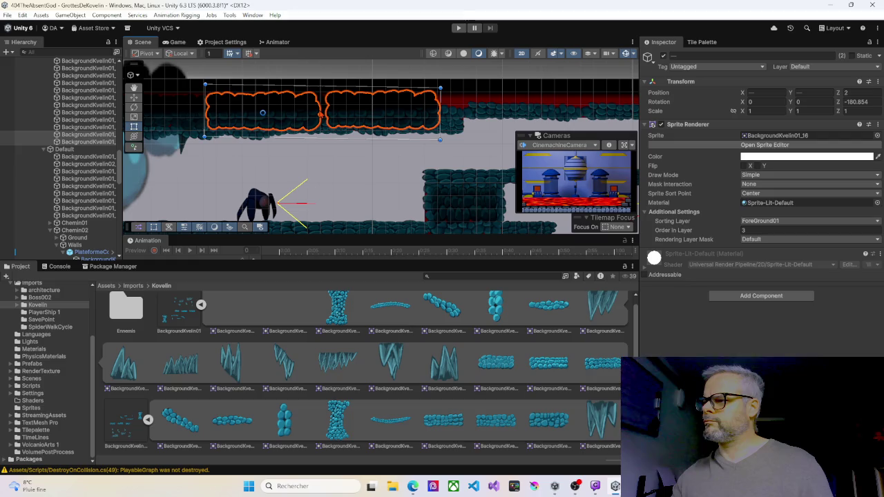
pyautogui.moveTo(317, 110); pyautogui.dragTo(354, 111)
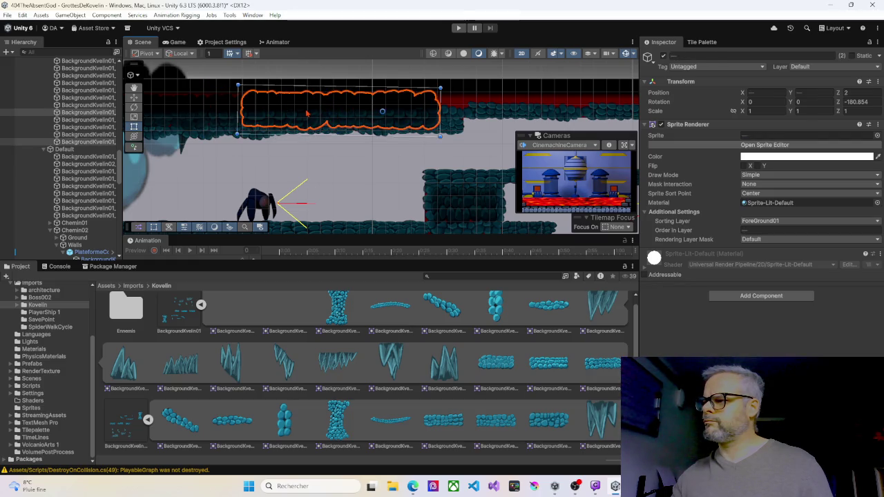
pyautogui.scroll(-1, 307, 112)
pyautogui.moveTo(307, 113)
pyautogui.mouseDown()
pyautogui.moveTo(266, 143)
pyautogui.moveTo(328, 125)
pyautogui.moveTo(249, 135)
pyautogui.moveTo(415, 123)
pyautogui.moveTo(246, 138)
pyautogui.moveTo(398, 138)
pyautogui.moveTo(272, 146)
pyautogui.moveTo(344, 130)
pyautogui.moveTo(400, 143)
pyautogui.moveTo(263, 145)
pyautogui.moveTo(389, 144)
pyautogui.mouseUp()
pyautogui.press('t')
pyautogui.scroll(-2, 381, 183)
pyautogui.moveTo(381, 183)
pyautogui.mouseDown()
pyautogui.moveTo(386, 164)
pyautogui.moveTo(358, 132)
pyautogui.moveTo(359, 112)
pyautogui.moveTo(339, 133)
pyautogui.mouseUp()
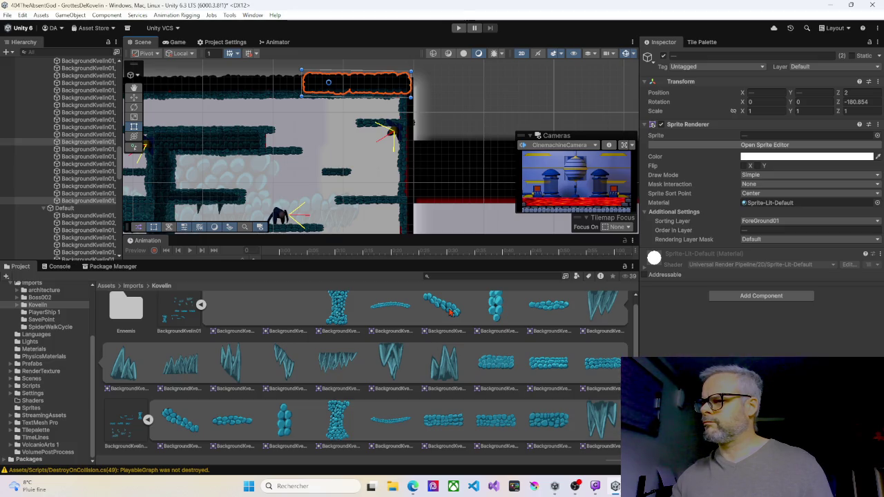
# Step: Rotate the rock sprite BackgroundKvelin01_4 to 115.744° and shift it slightly right
pyautogui.click(84, 200)
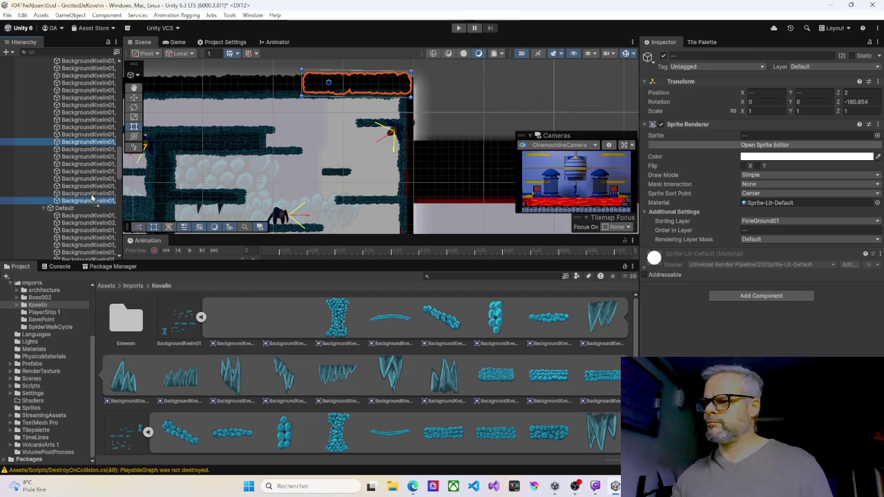
pyautogui.click(394, 119)
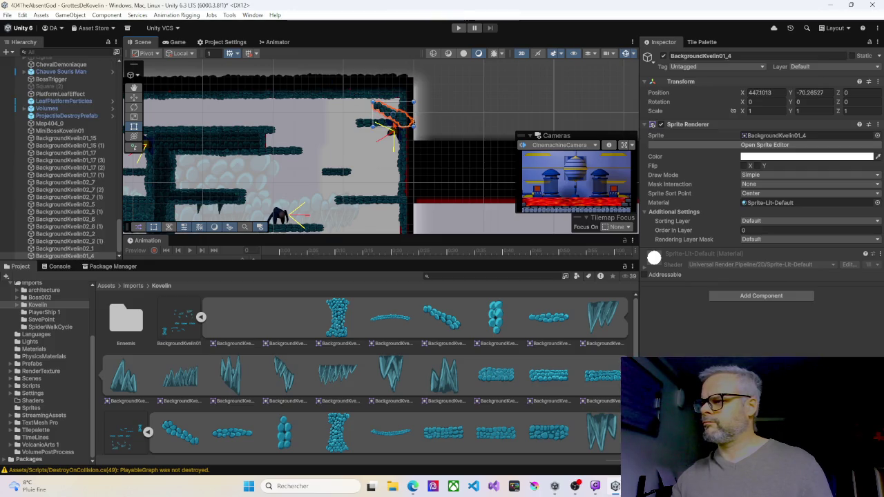
pyautogui.scroll(3, 387, 121)
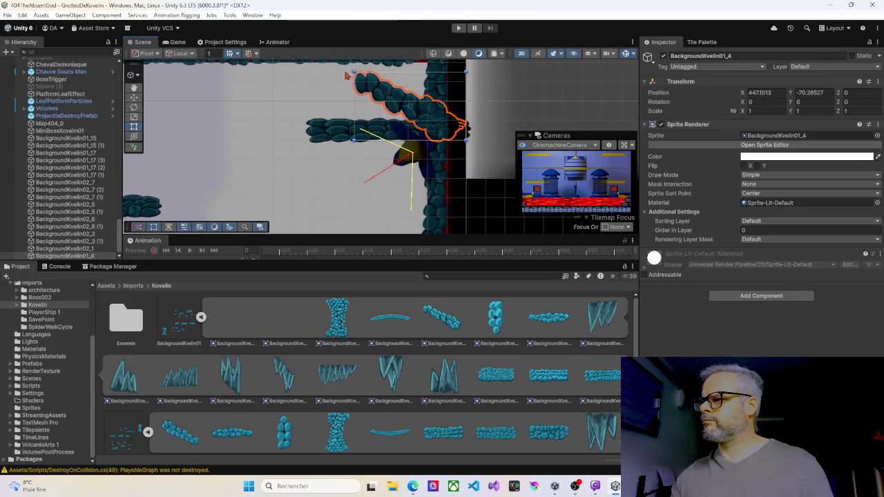
pyautogui.moveTo(354, 74)
pyautogui.mouseDown()
pyautogui.moveTo(339, 87)
pyautogui.moveTo(359, 146)
pyautogui.moveTo(406, 167)
pyautogui.mouseUp()
pyautogui.moveTo(413, 126); pyautogui.dragTo(453, 128)
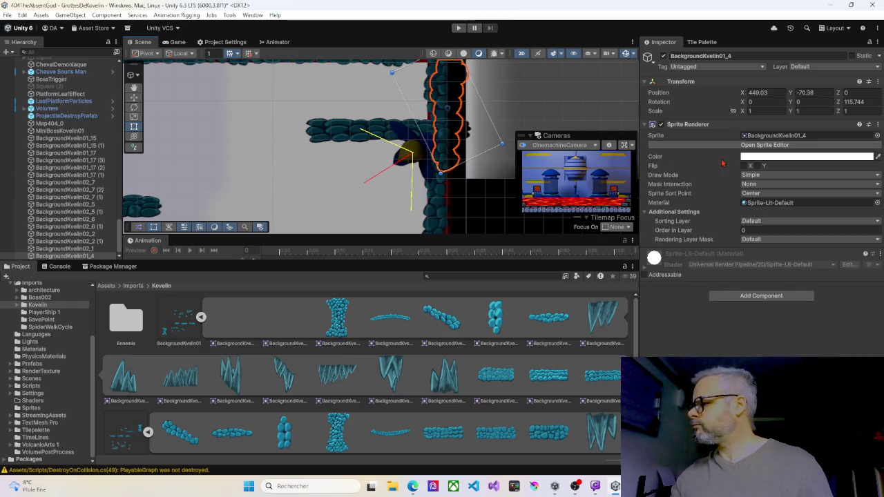
# Step: Set its Sorting Layer to ForeGround01 and move it into the Layers > Foreground01 group
pyautogui.click(757, 222)
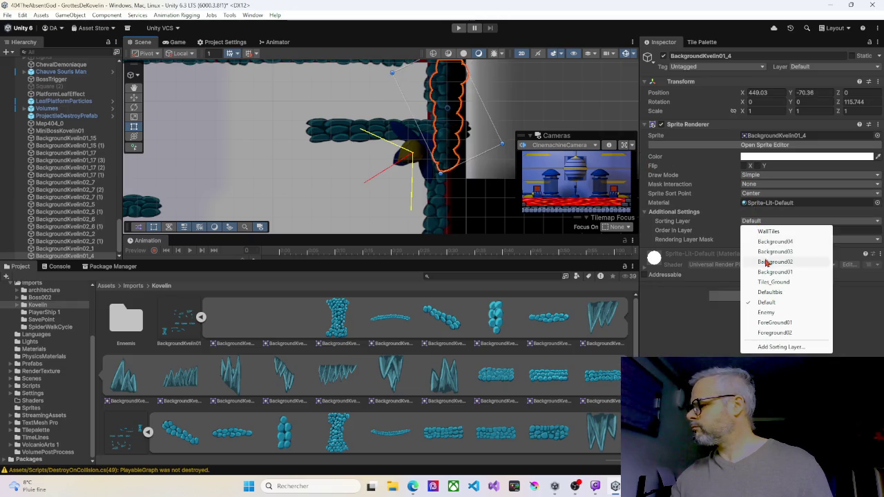
pyautogui.click(772, 322)
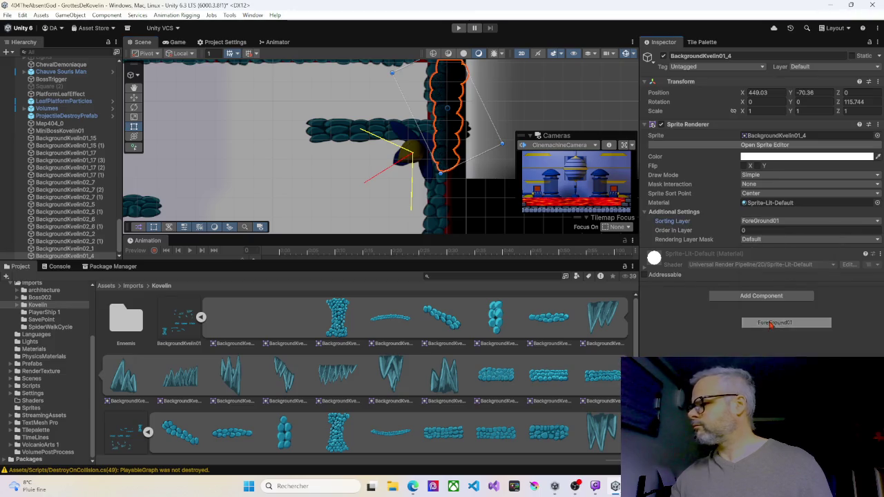
pyautogui.scroll(1, 194, 165)
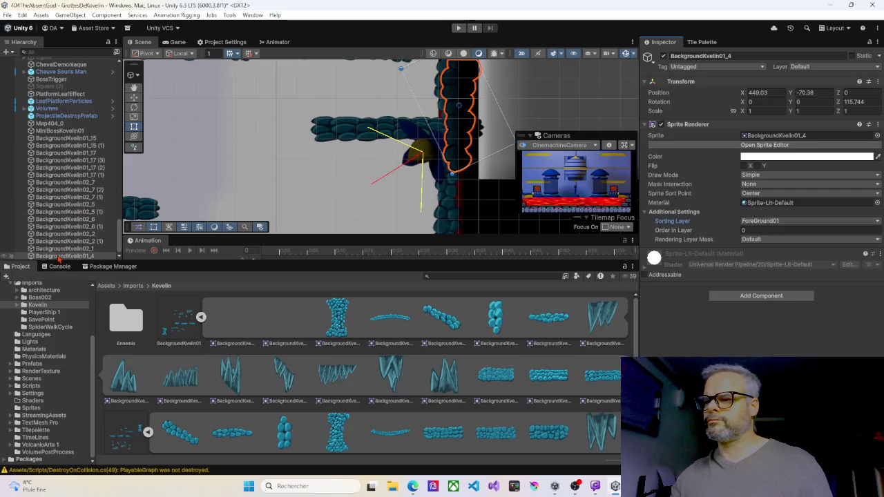
pyautogui.moveTo(59, 258)
pyautogui.mouseDown()
pyautogui.moveTo(65, 62)
pyautogui.moveTo(52, 63)
pyautogui.moveTo(63, 52)
pyautogui.moveTo(67, 156)
pyautogui.mouseUp()
pyautogui.scroll(-3, 408, 196)
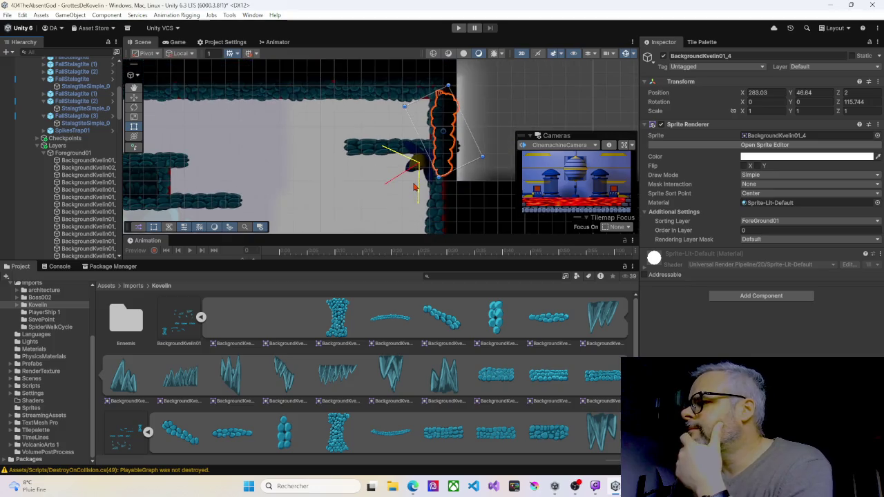
# Step: Duplicate the rock column sprite, move the copy down, and set its Order in Layer to 5
pyautogui.moveTo(448, 183); pyautogui.dragTo(391, 117)
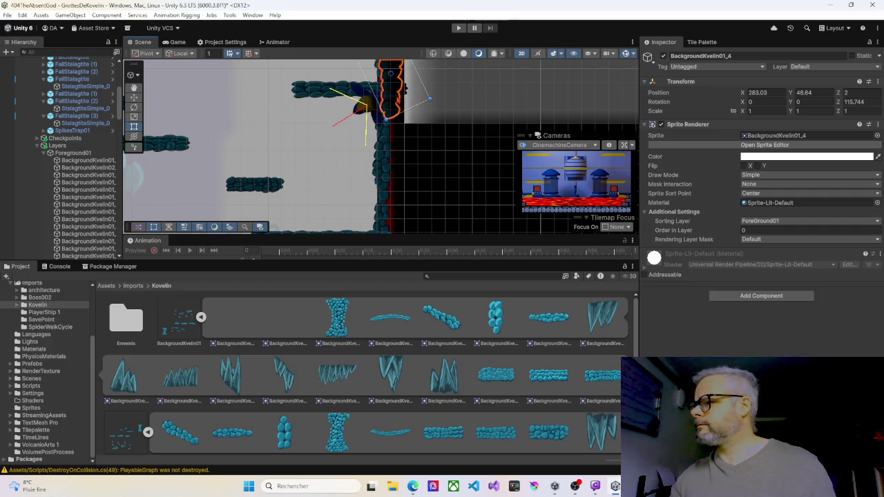
pyautogui.hotkey('ctrl', 'd')
pyautogui.moveTo(391, 117)
pyautogui.mouseDown()
pyautogui.moveTo(401, 187)
pyautogui.moveTo(394, 165)
pyautogui.mouseUp()
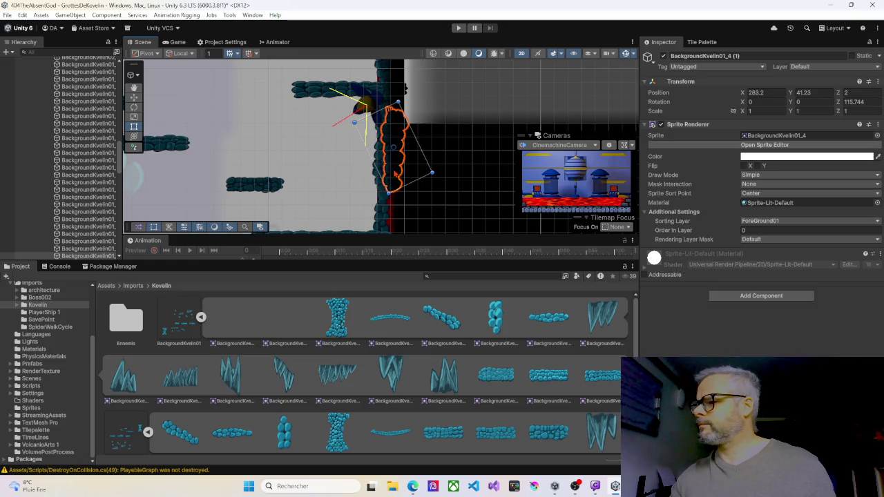
pyautogui.click(791, 231)
pyautogui.write('5')
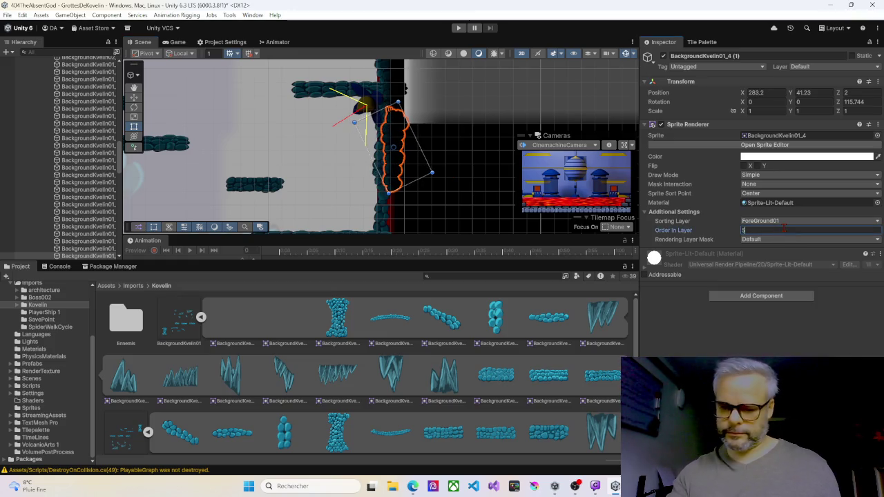
# Step: Undo a group move, then nudge the wall sprite BackgroundKvelin02_1 slightly lower
pyautogui.keyDown('shift'); pyautogui.click(395, 86); pyautogui.keyUp('shift')
pyautogui.scroll(-5, 466, 125)
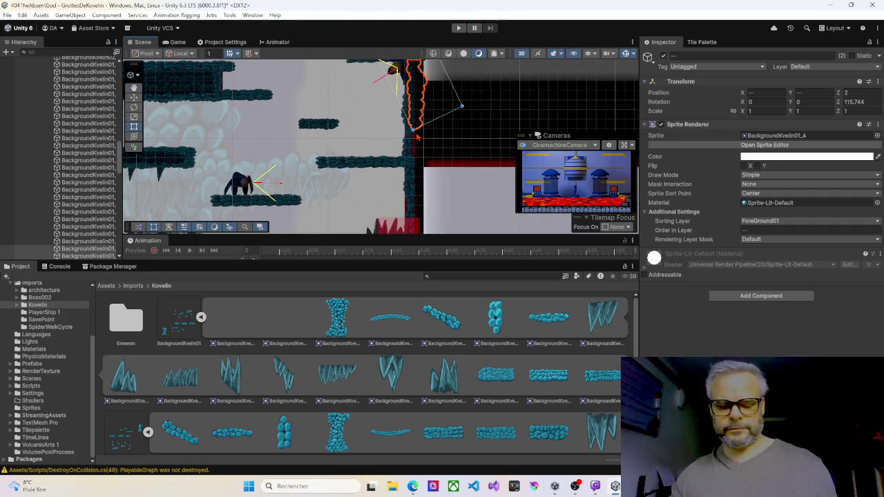
pyautogui.moveTo(420, 90)
pyautogui.mouseDown()
pyautogui.moveTo(415, 195)
pyautogui.moveTo(474, 114)
pyautogui.moveTo(424, 114)
pyautogui.moveTo(426, 136)
pyautogui.mouseUp()
pyautogui.hotkey('ctrl', 'z')
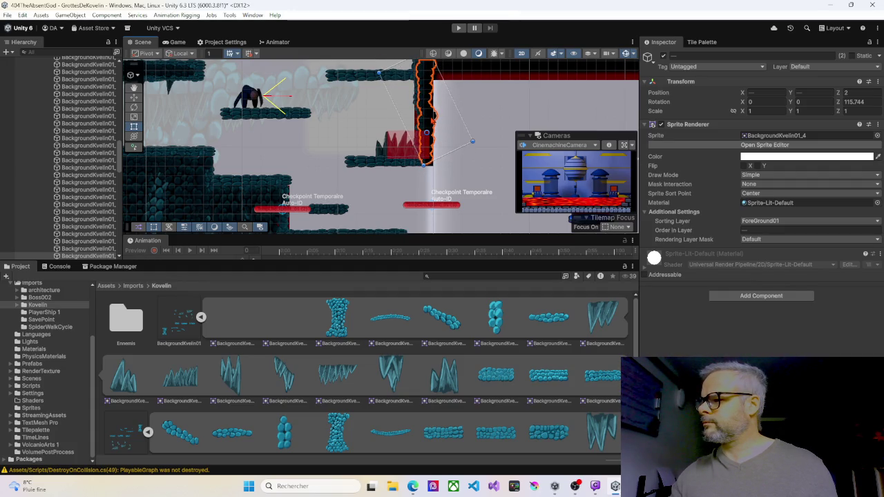
pyautogui.click(439, 108)
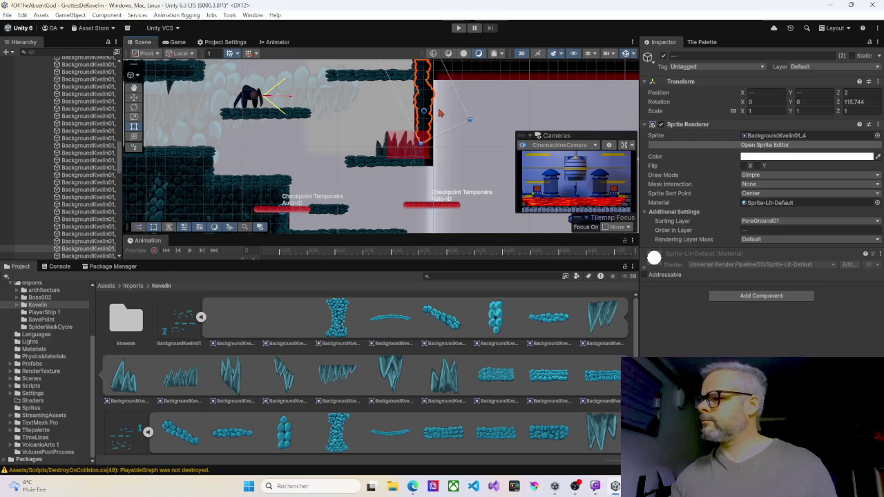
pyautogui.click(421, 99)
pyautogui.moveTo(421, 92)
pyautogui.mouseDown()
pyautogui.moveTo(457, 94)
pyautogui.moveTo(421, 98)
pyautogui.mouseUp()
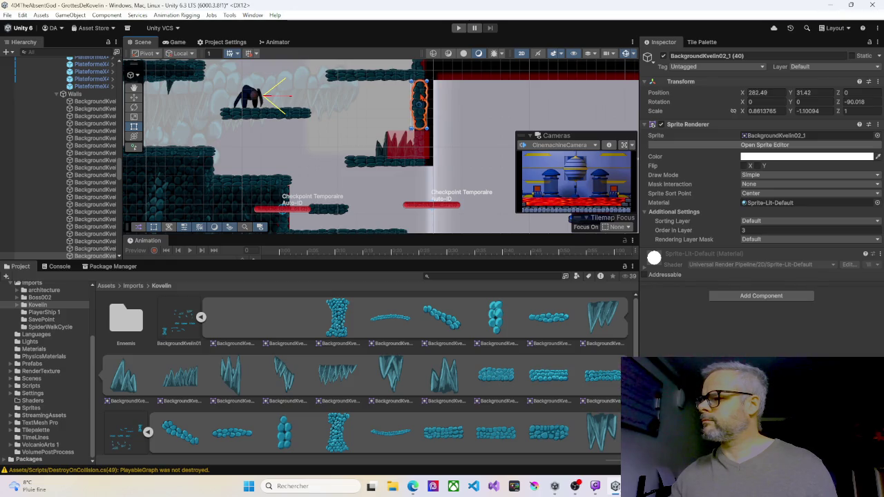
# Step: Move the two upper rock wall sprites down together
pyautogui.scroll(5, 422, 98)
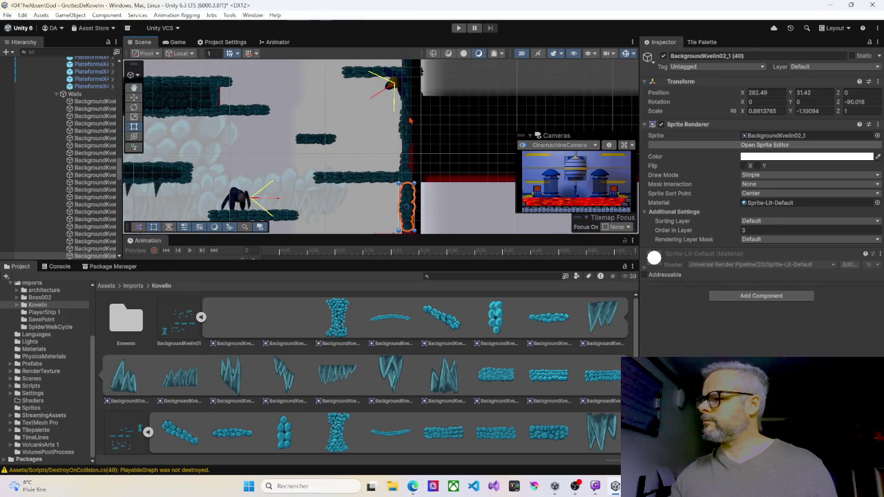
pyautogui.click(410, 121)
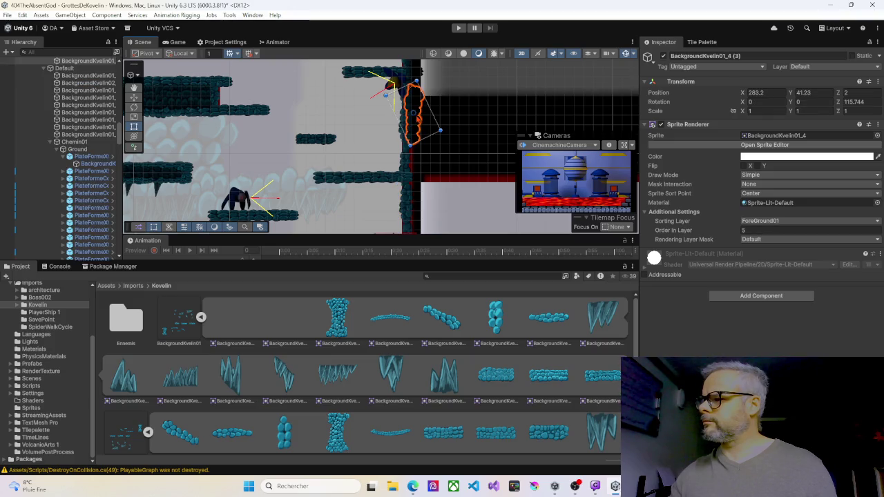
pyautogui.scroll(-1, 410, 121)
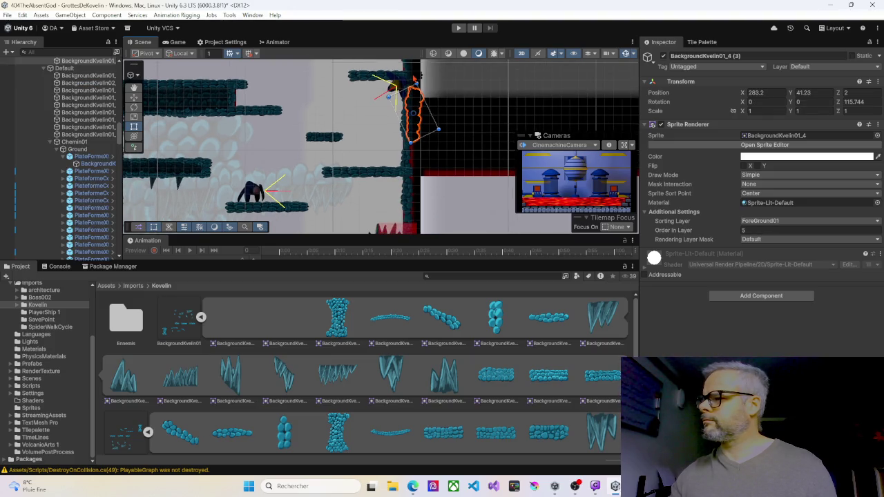
pyautogui.keyDown('shift'); pyautogui.click(415, 78); pyautogui.keyUp('shift')
pyautogui.moveTo(391, 88); pyautogui.dragTo(395, 185)
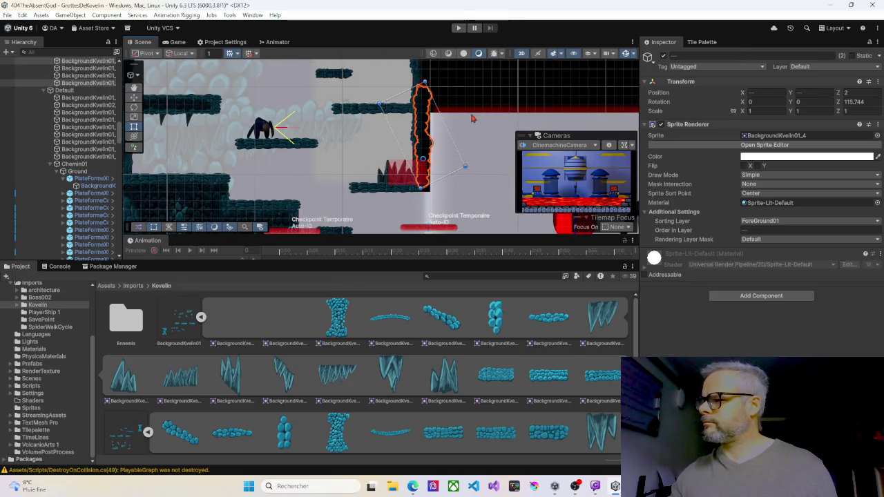
pyautogui.moveTo(423, 159); pyautogui.dragTo(422, 164)
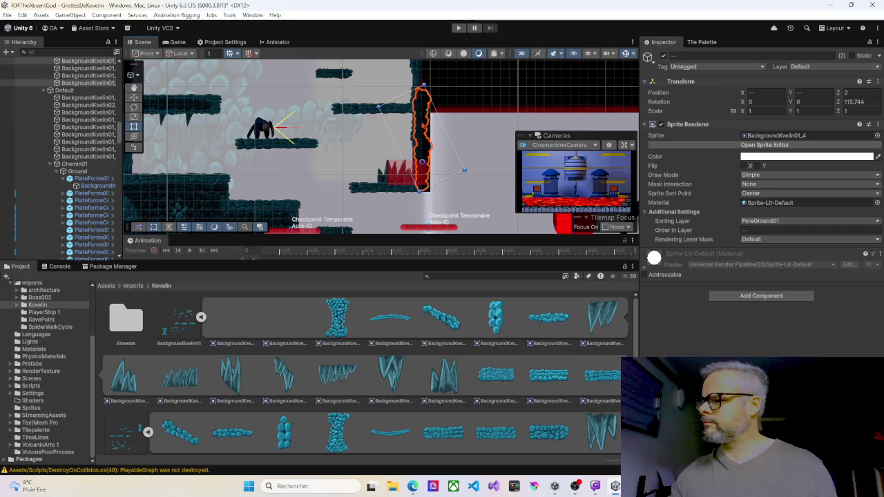
# Step: Lower the wall beside the checkpoint slightly to align it, then start playtesting
pyautogui.scroll(3, 341, 131)
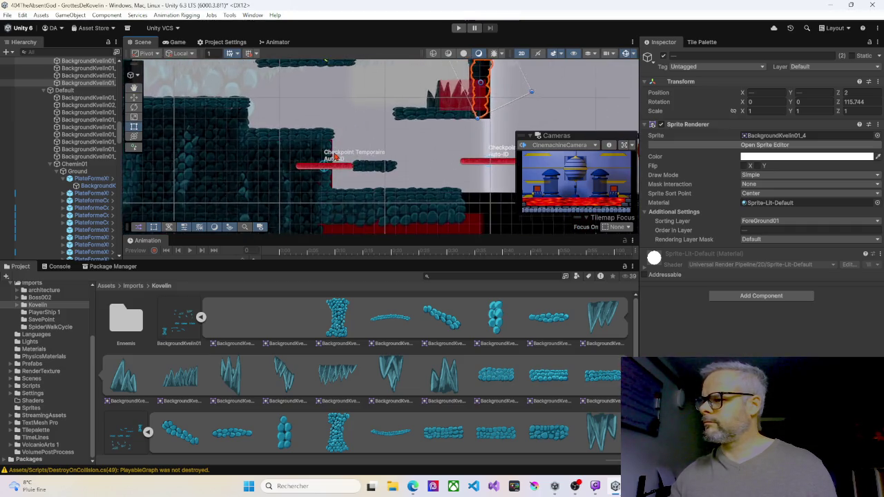
pyautogui.click(334, 150)
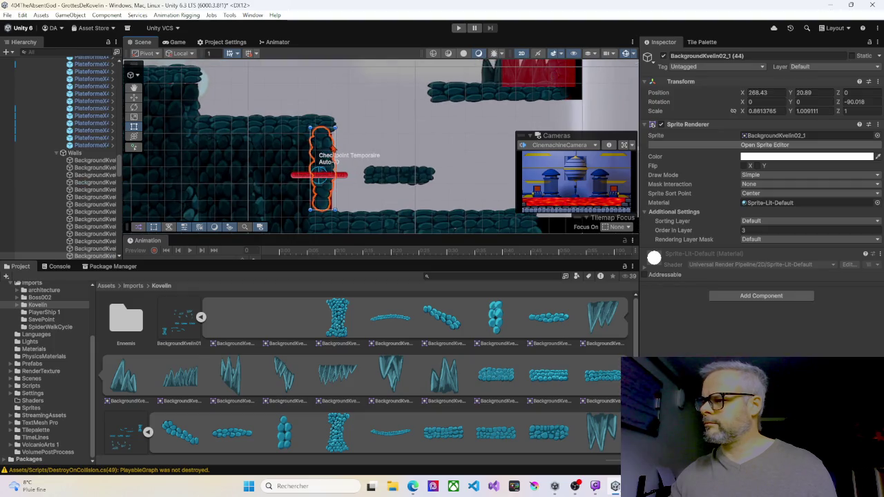
pyautogui.moveTo(336, 147); pyautogui.dragTo(335, 151)
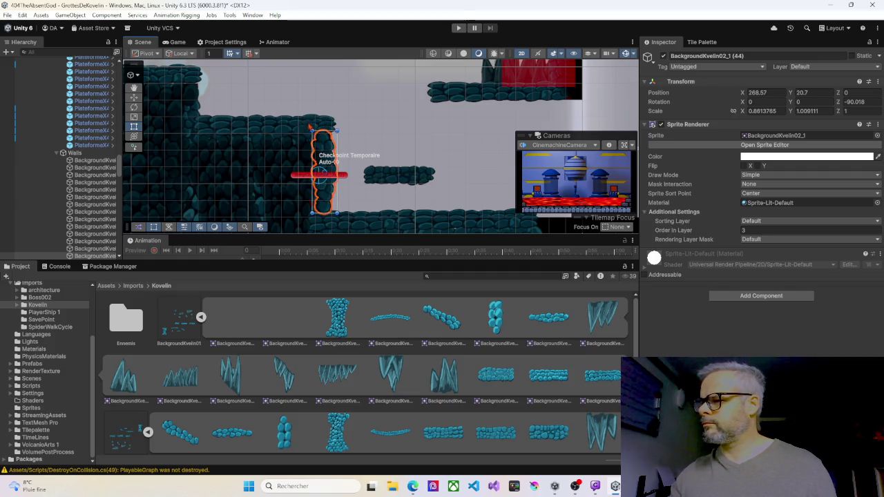
pyautogui.scroll(-3, 308, 125)
pyautogui.moveTo(237, 161)
pyautogui.mouseDown()
pyautogui.moveTo(310, 192)
pyautogui.moveTo(322, 156)
pyautogui.moveTo(277, 158)
pyautogui.moveTo(276, 226)
pyautogui.moveTo(368, 222)
pyautogui.mouseUp()
pyautogui.click(457, 27)
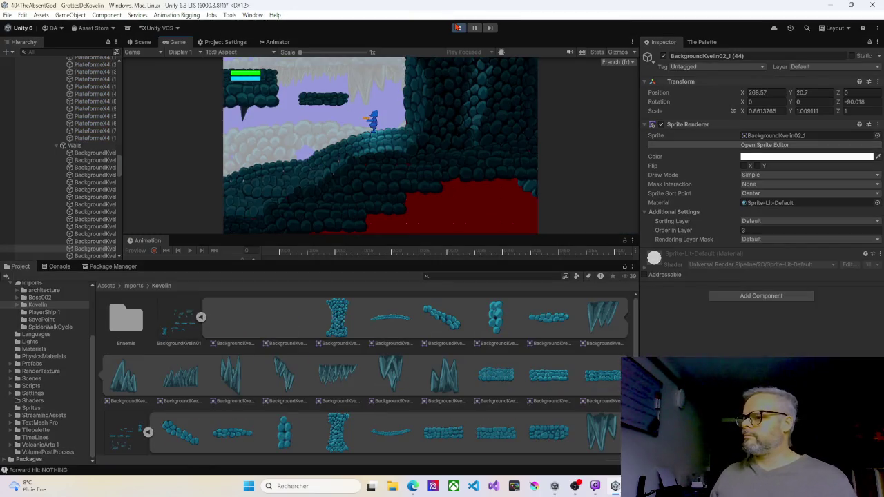
# Step: Walk the character down the slope, jump to the upper platform, and advance past the enemies
pyautogui.press('Left')
pyautogui.press('Left')
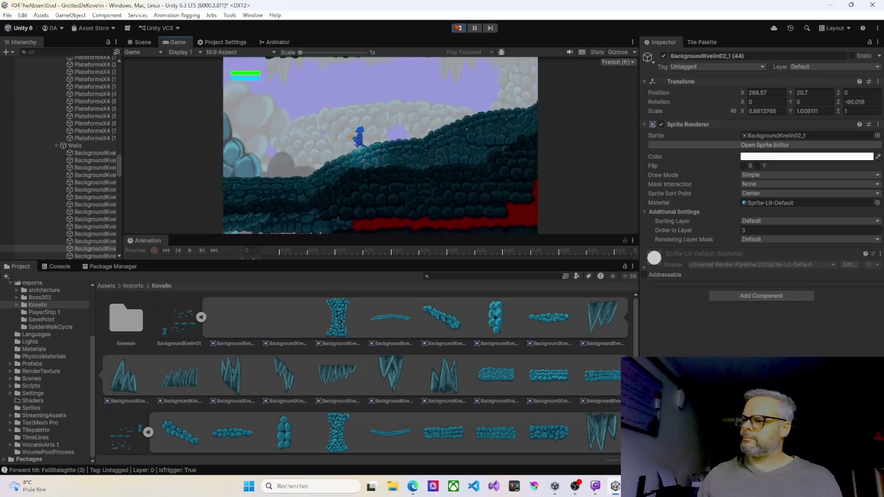
pyautogui.press('Left')
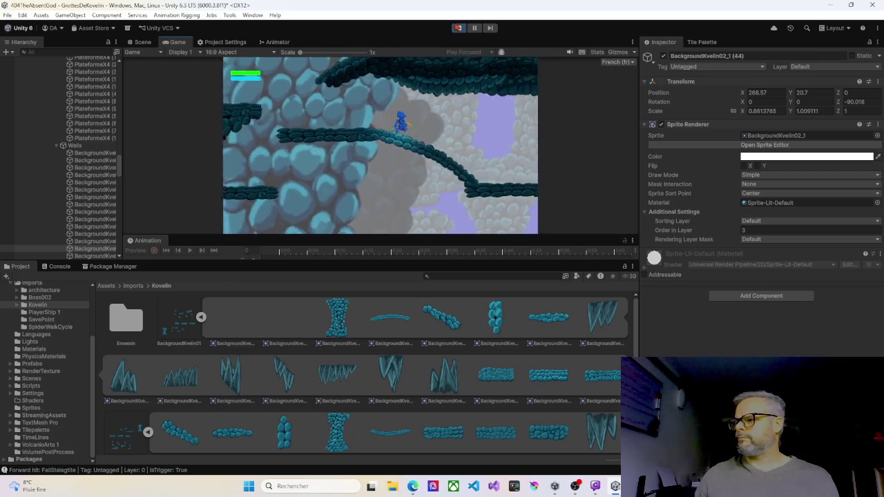
pyautogui.press('Right')
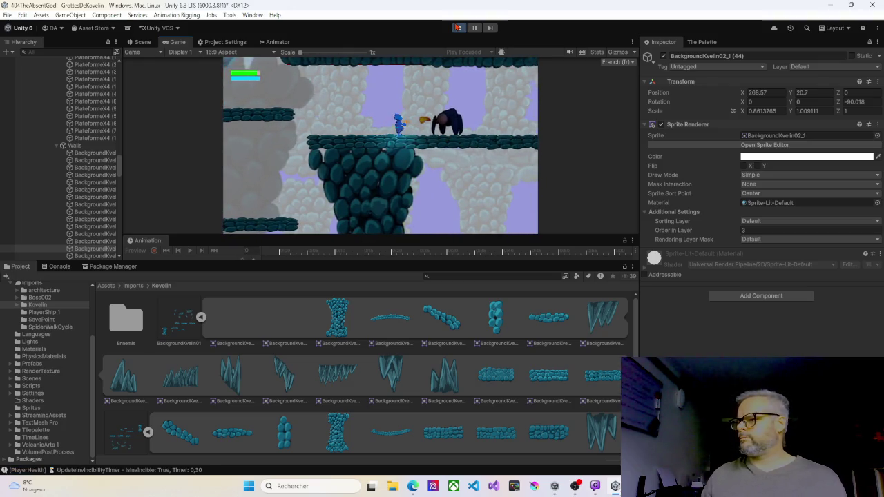
pyautogui.press('space')
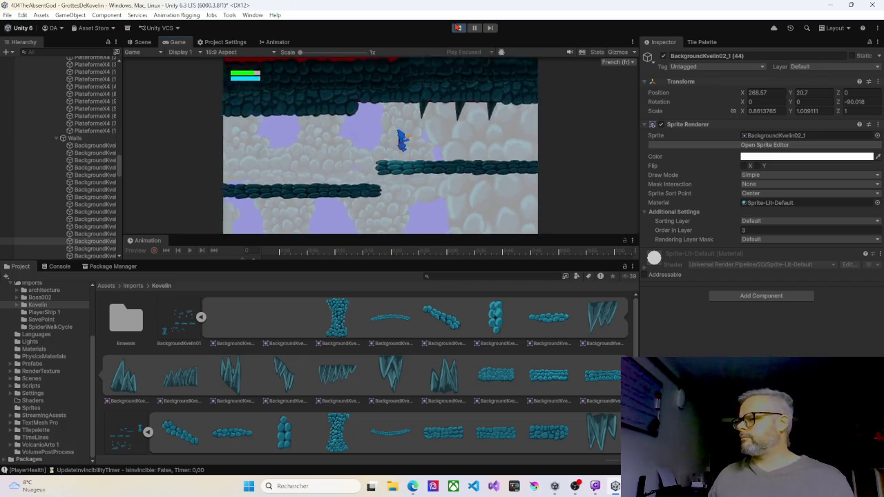
pyautogui.press('Right')
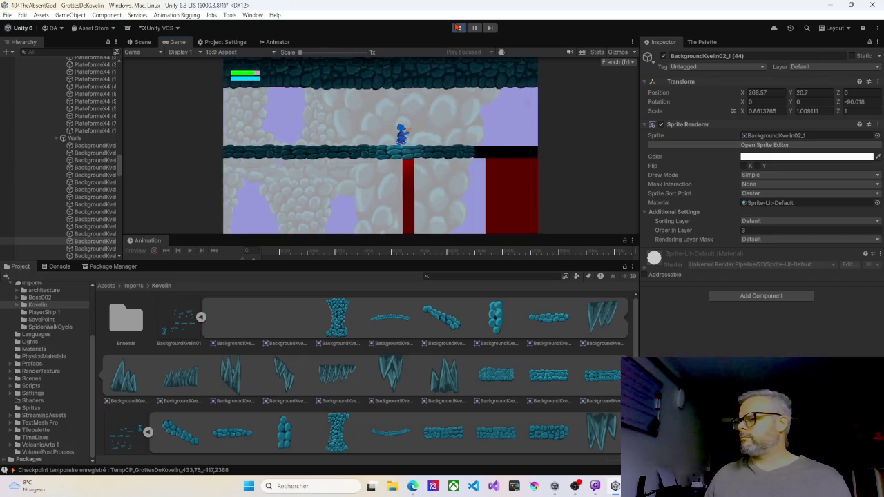
pyautogui.press('Right')
pyautogui.press('Right')
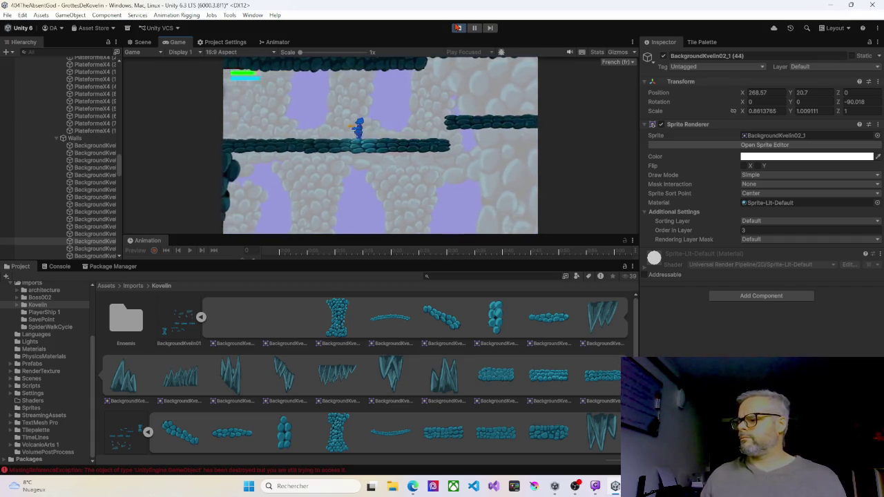
pyautogui.press('Right')
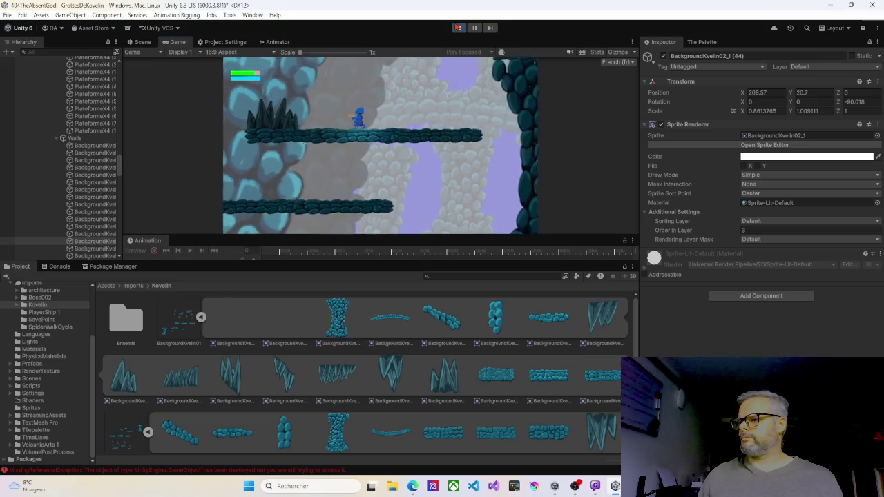
# Step: Drop back onto the left platform, then pause and return to Menu Principal
pyautogui.press('Left')
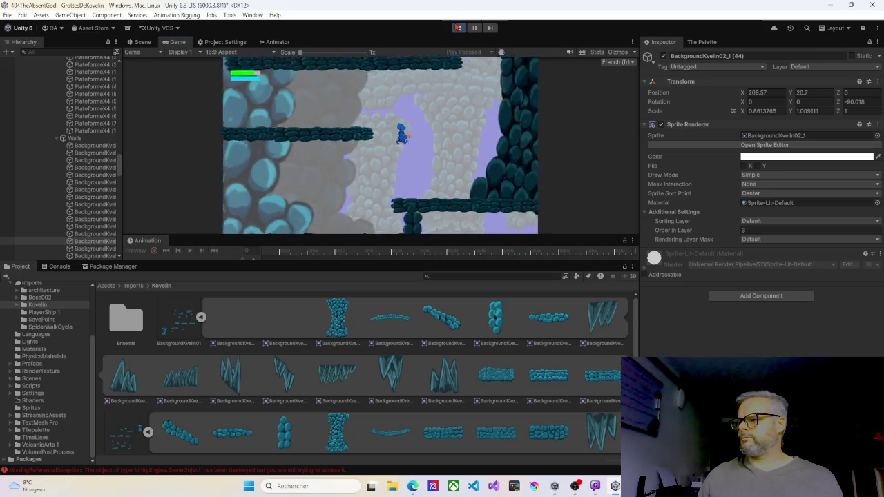
pyautogui.press('Right')
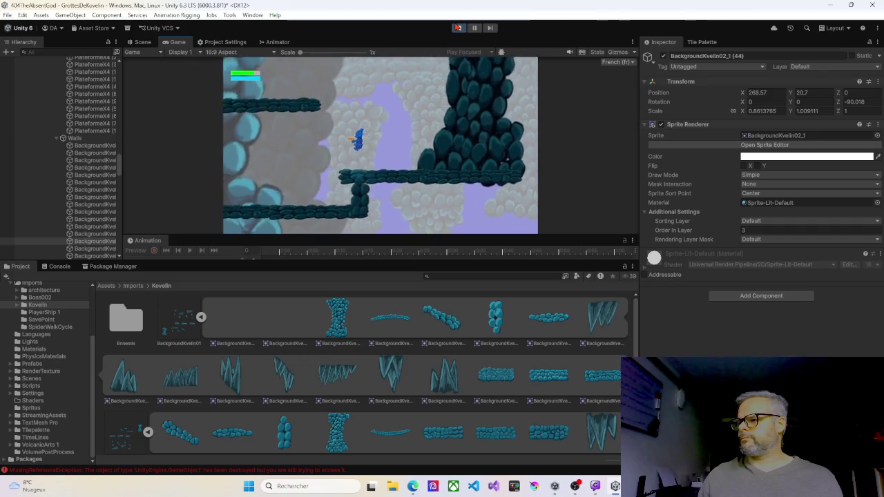
pyautogui.press('Left')
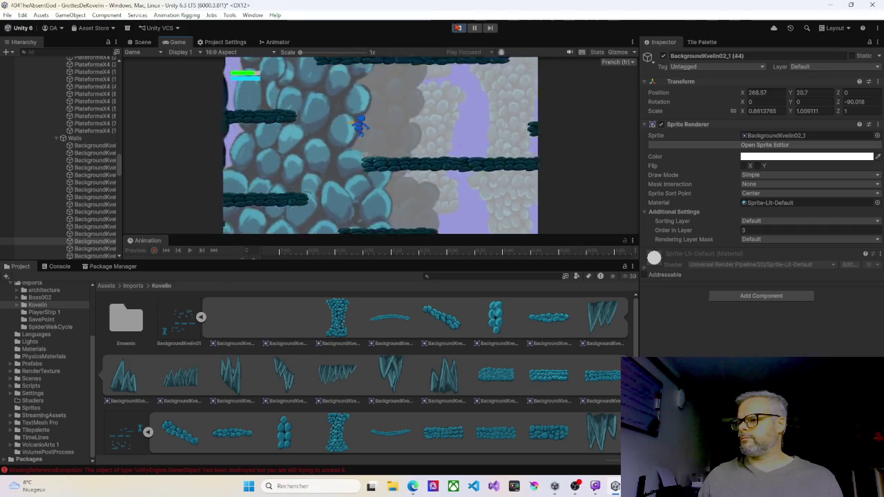
pyautogui.press('Left')
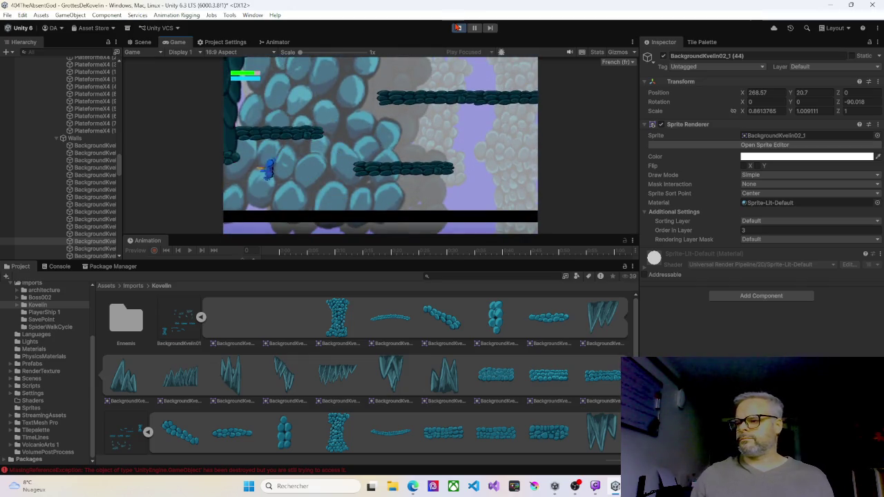
pyautogui.press('Escape')
pyautogui.press('Return')
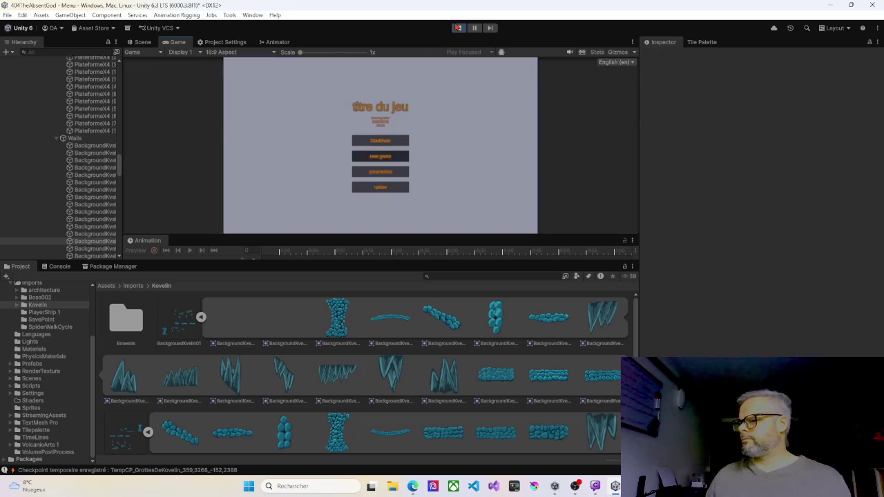
# Step: Cycle through the title menu choices and pick Exit to end play mode
pyautogui.press('Up')
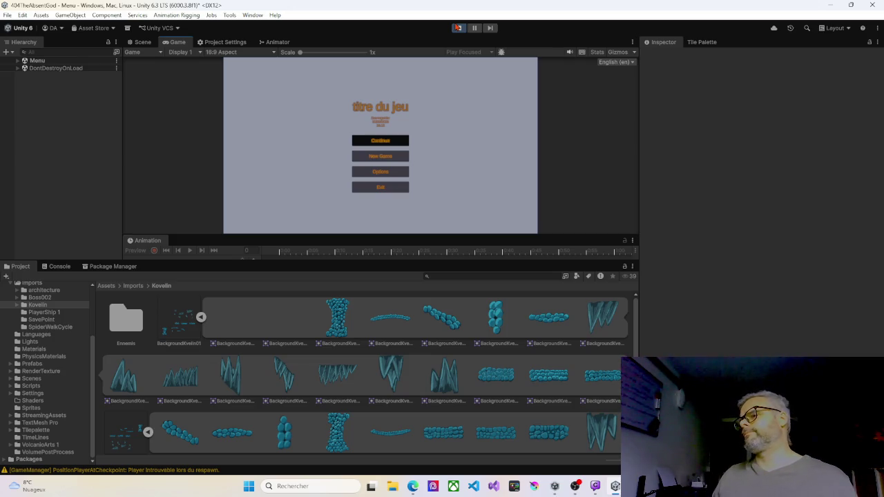
pyautogui.press('Down')
pyautogui.press('Up')
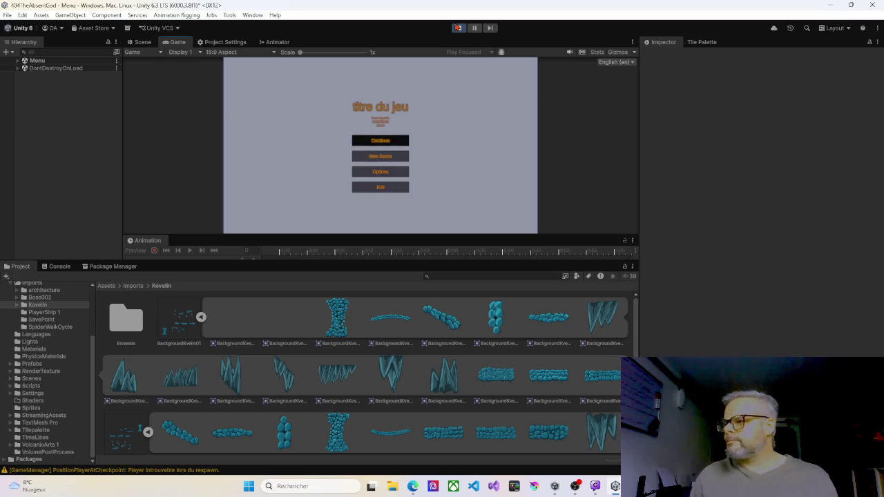
pyautogui.press('Down')
pyautogui.press('Up')
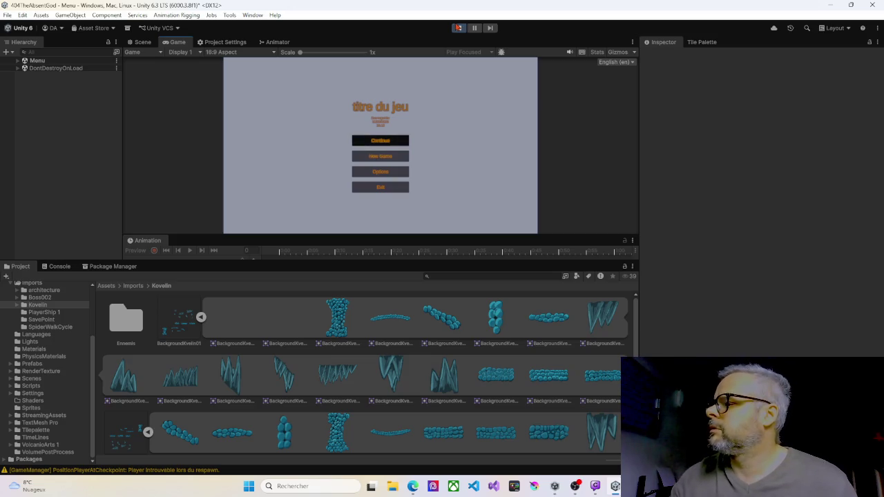
pyautogui.press('Down')
pyautogui.press('Down')
pyautogui.press('Down')
pyautogui.press('Return')
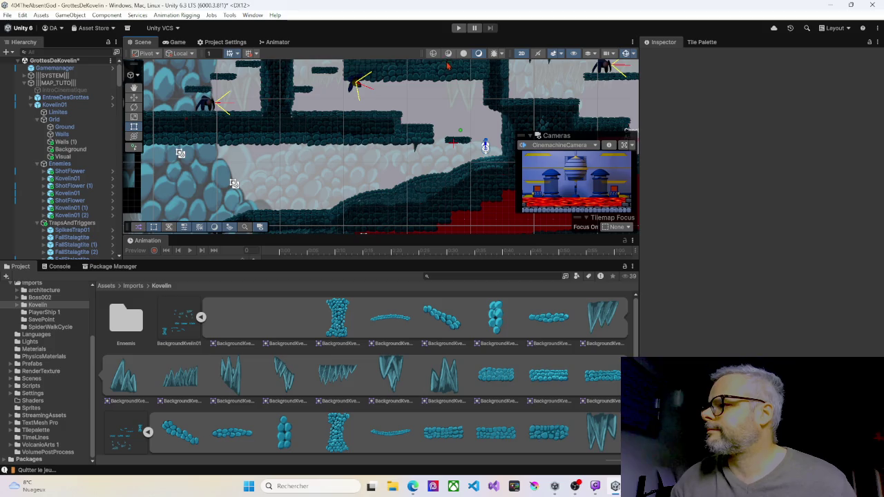
# Step: Start play mode on the GrottesDeKovelin cave level
pyautogui.click(458, 28)
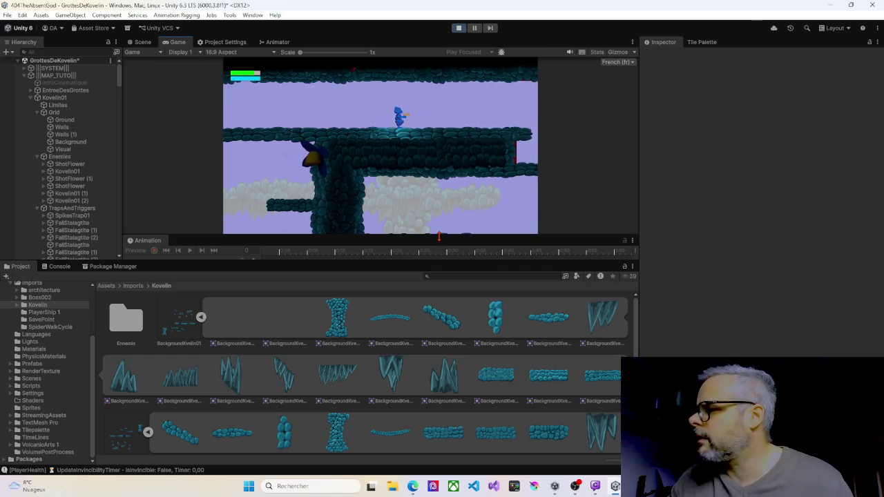
# Step: Enlarge the Game view, then walk right, jump to the higher ledge and fire at the enemy
pyautogui.moveTo(426, 260); pyautogui.dragTo(426, 388)
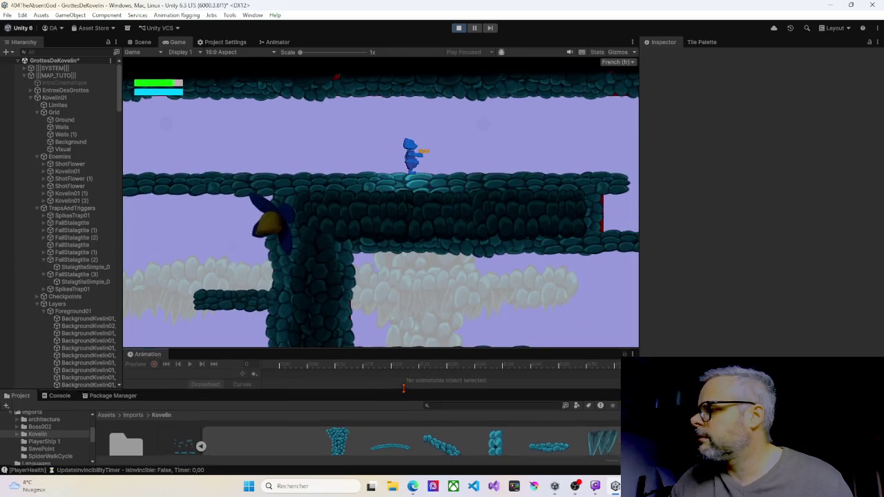
pyautogui.moveTo(639, 202)
pyautogui.mouseDown()
pyautogui.moveTo(693, 198)
pyautogui.moveTo(808, 215)
pyautogui.mouseUp()
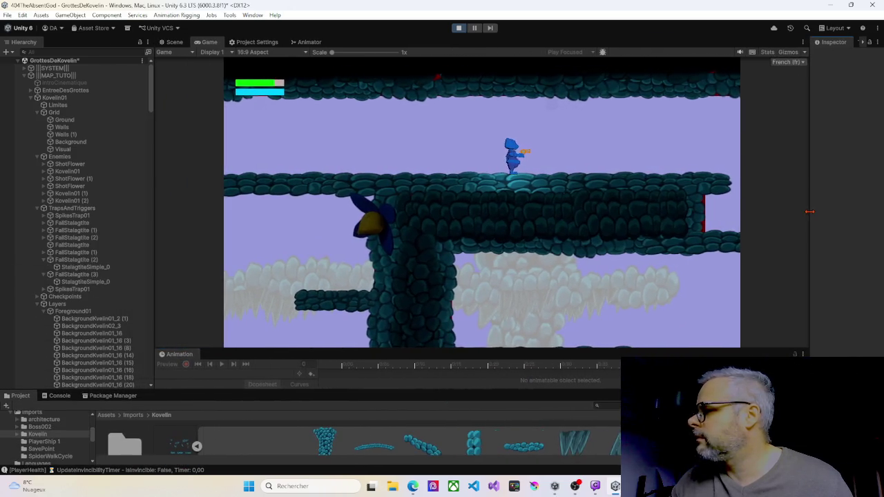
pyautogui.press('d')
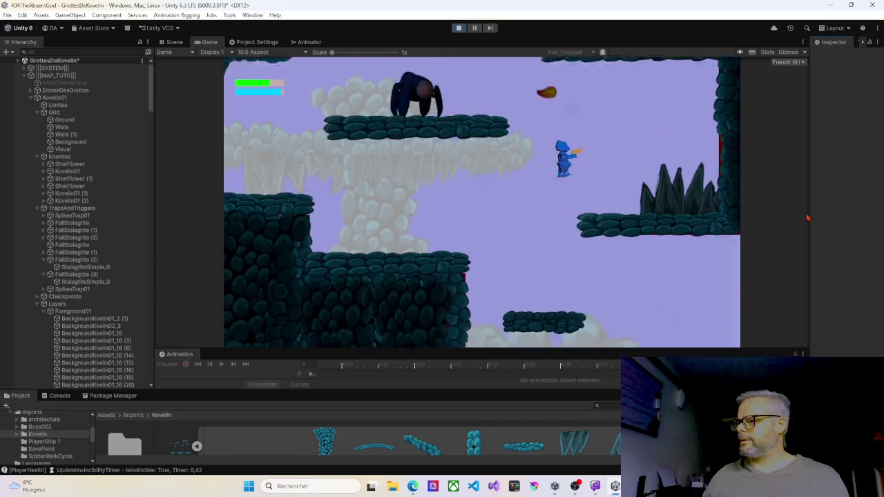
pyautogui.press('Left')
pyautogui.press('space')
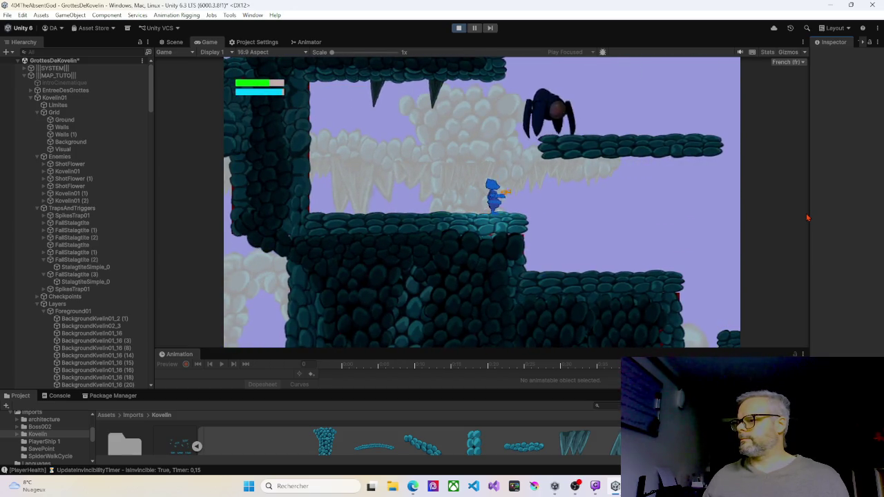
pyautogui.press('space')
pyautogui.press('space')
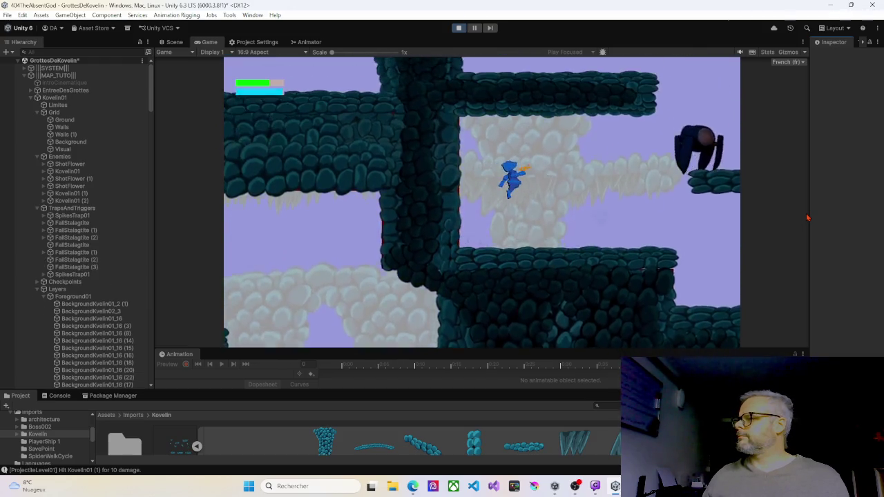
pyautogui.press('space')
pyautogui.press('space')
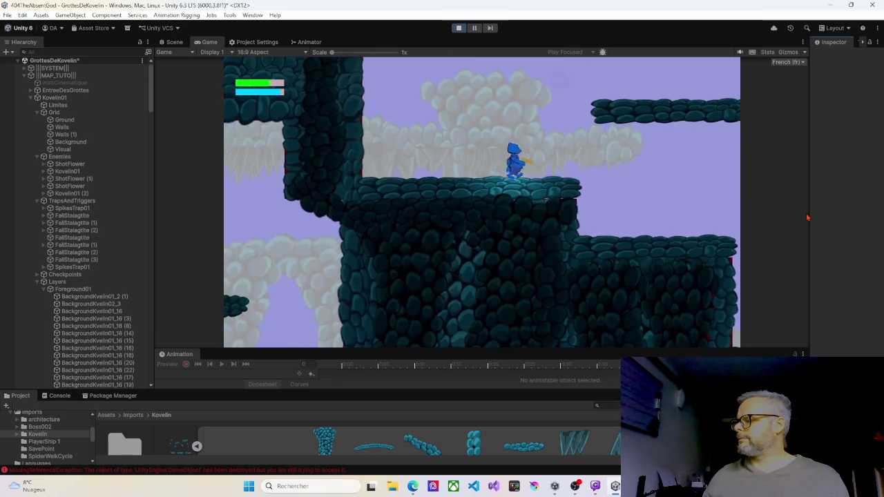
# Step: Climb via the floating platform to the ledge, walk left toward the wall, and stop the playtest
pyautogui.press('Right')
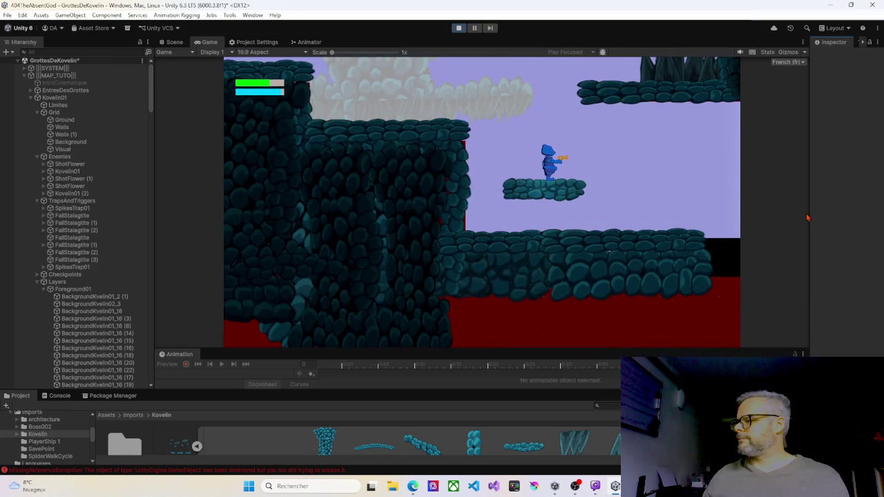
pyautogui.press('Right')
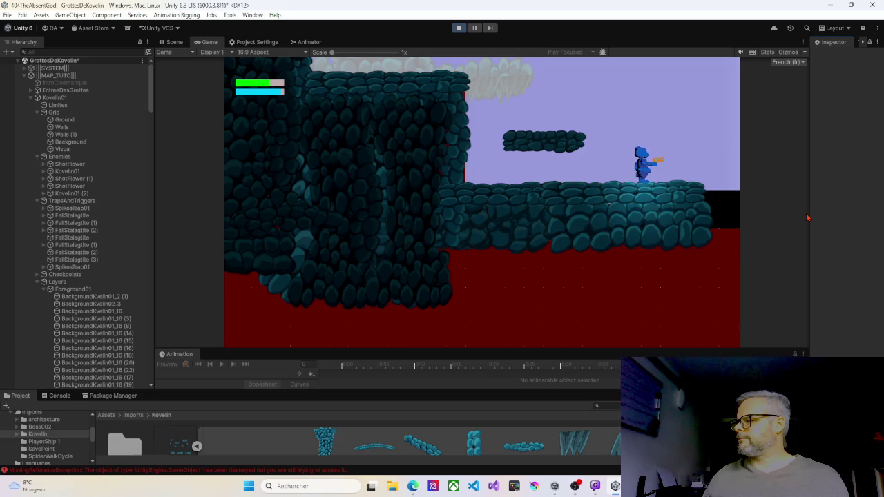
pyautogui.press('Left')
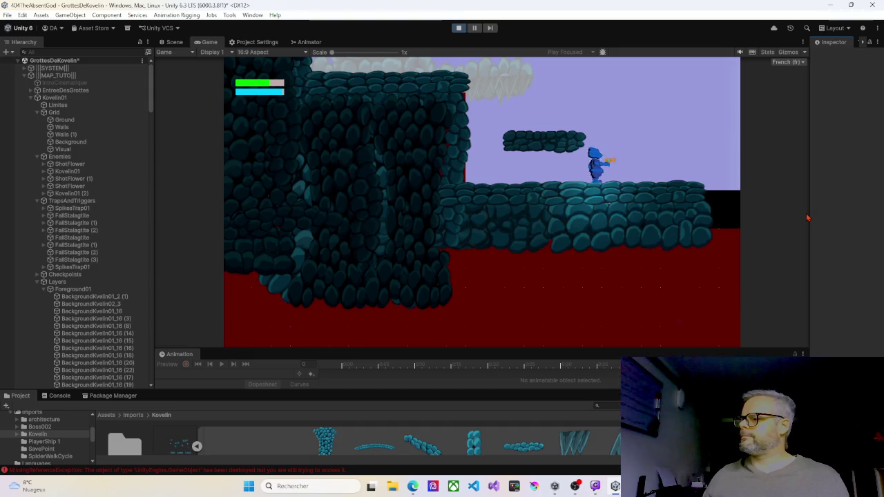
pyautogui.press('space')
pyautogui.press('Left')
pyautogui.press('space')
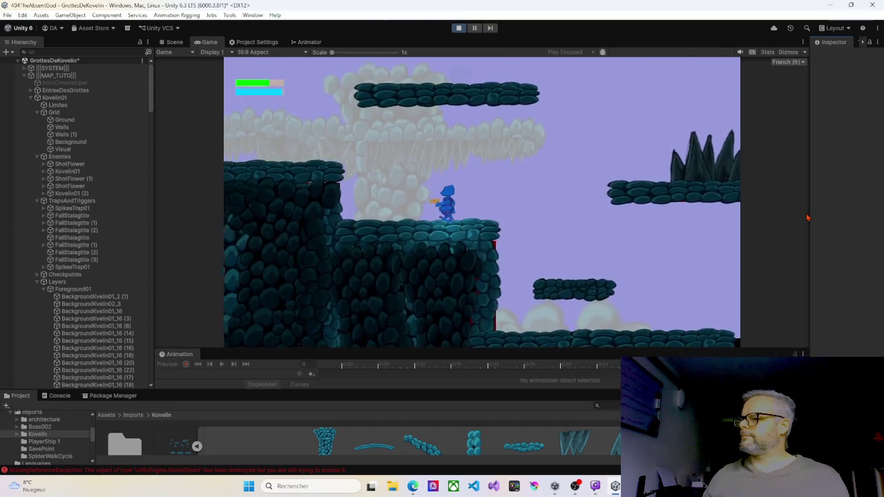
pyautogui.press('Left')
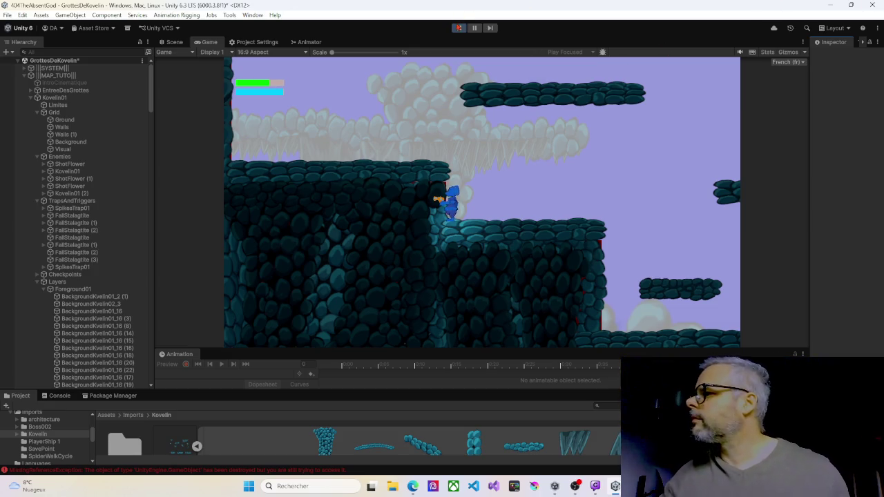
pyautogui.click(459, 28)
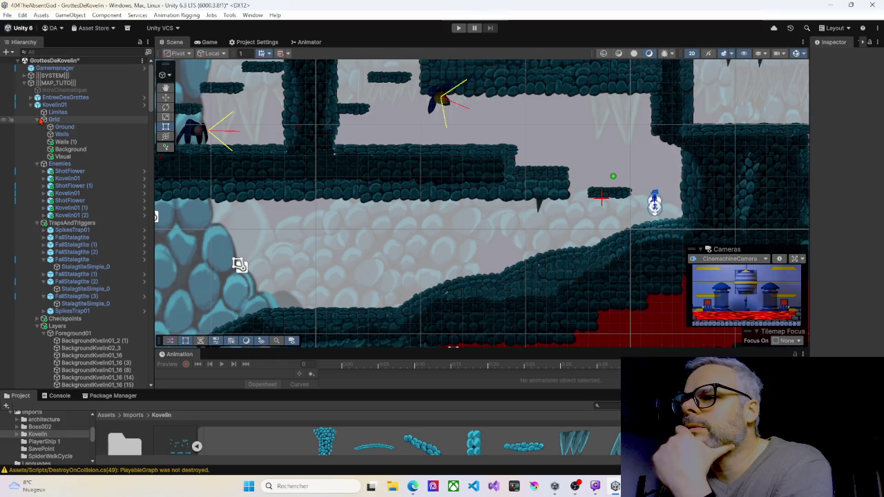
# Step: Collapse the Grid, Enemies and TrapsAndTriggers groups in the Hierarchy and select Foreground01
pyautogui.click(38, 120)
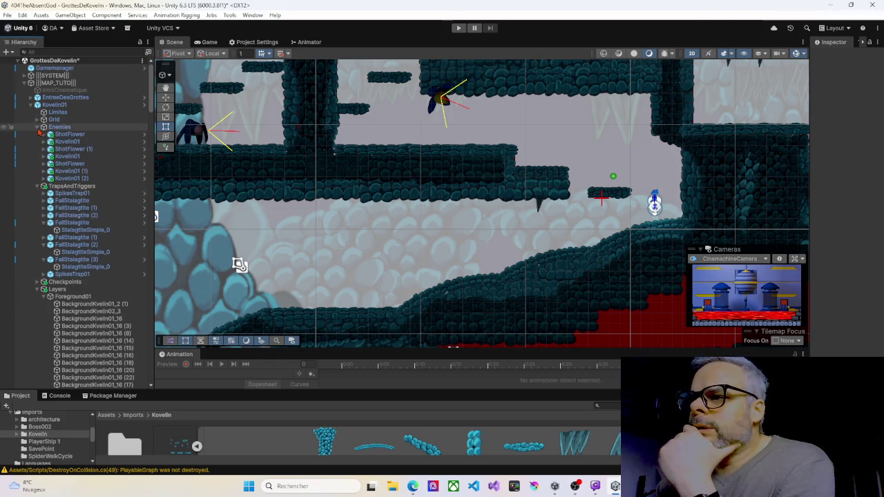
pyautogui.click(38, 127)
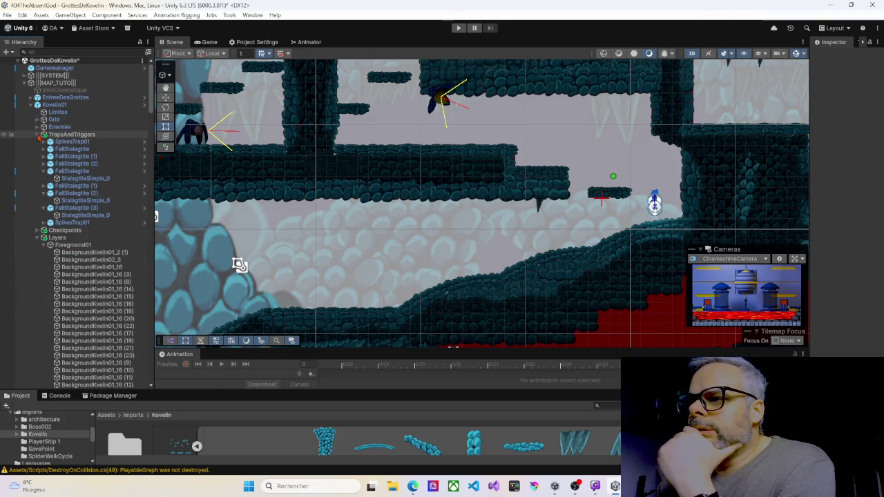
pyautogui.click(38, 135)
pyautogui.click(64, 158)
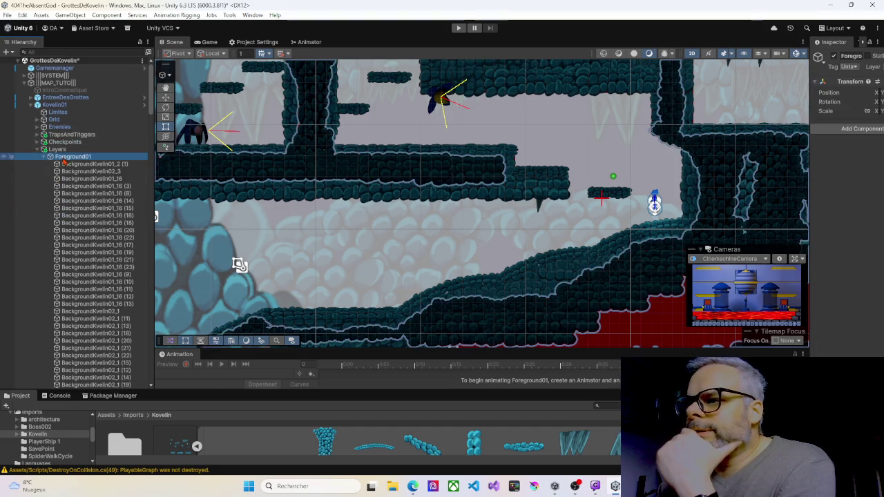
# Step: Set Foreground01's Transform Position Z to 10 and start a new playtest
pyautogui.moveTo(811, 94)
pyautogui.mouseDown()
pyautogui.moveTo(613, 95)
pyautogui.moveTo(622, 97)
pyautogui.mouseUp()
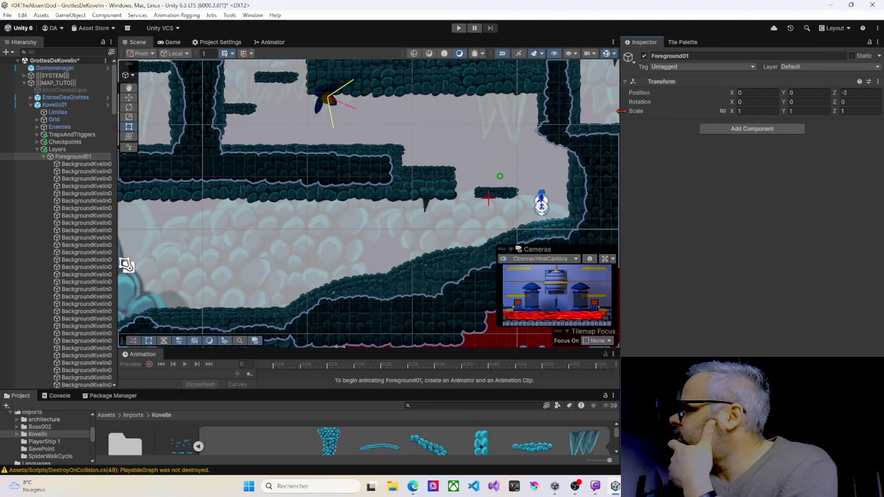
pyautogui.click(844, 93)
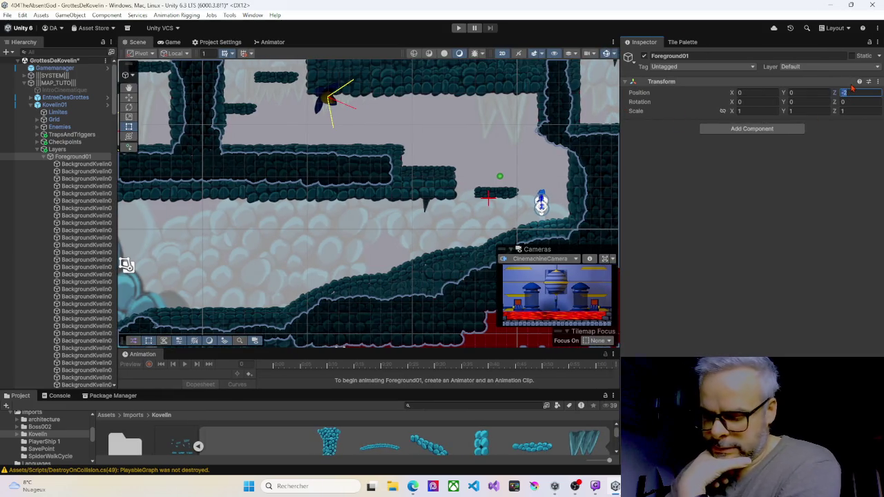
pyautogui.write('10')
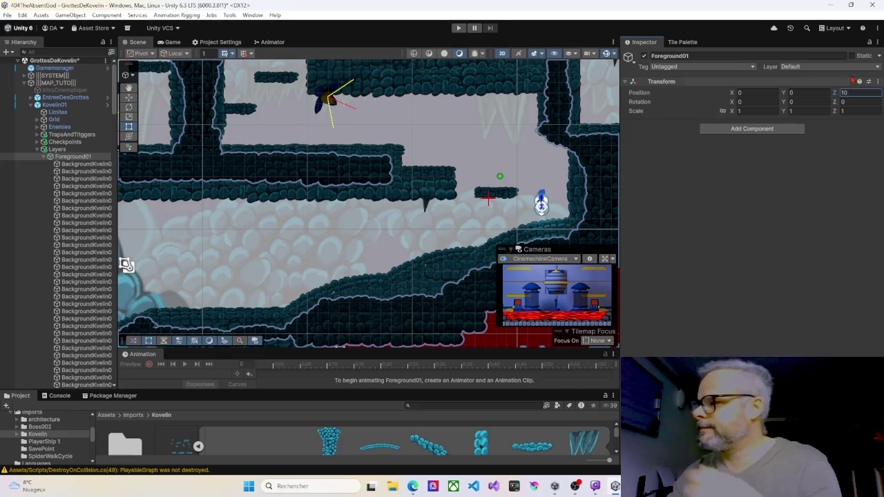
pyautogui.click(458, 27)
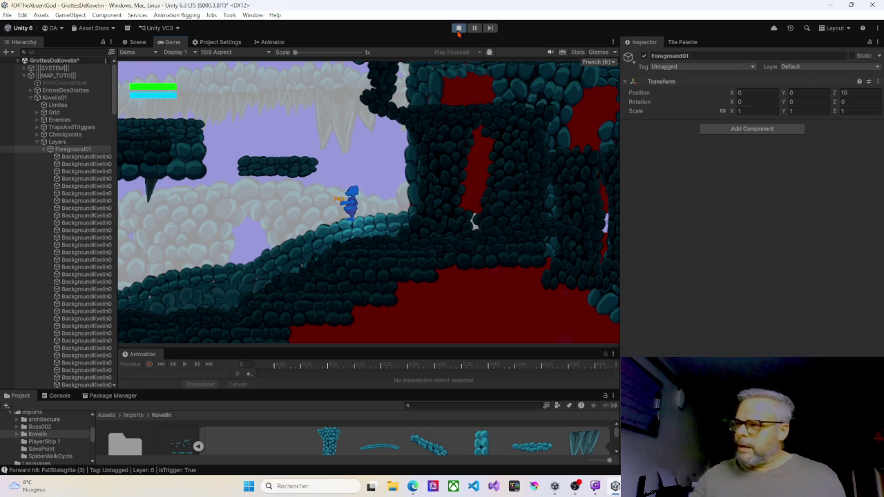
# Step: Stop the playtest, change Foreground01's Position Z to -10, and play the level again
pyautogui.click(459, 28)
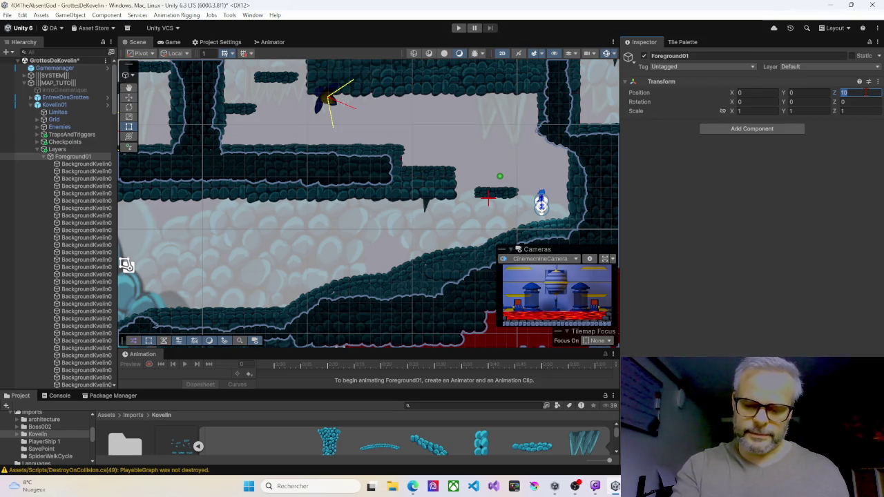
pyautogui.write('-')
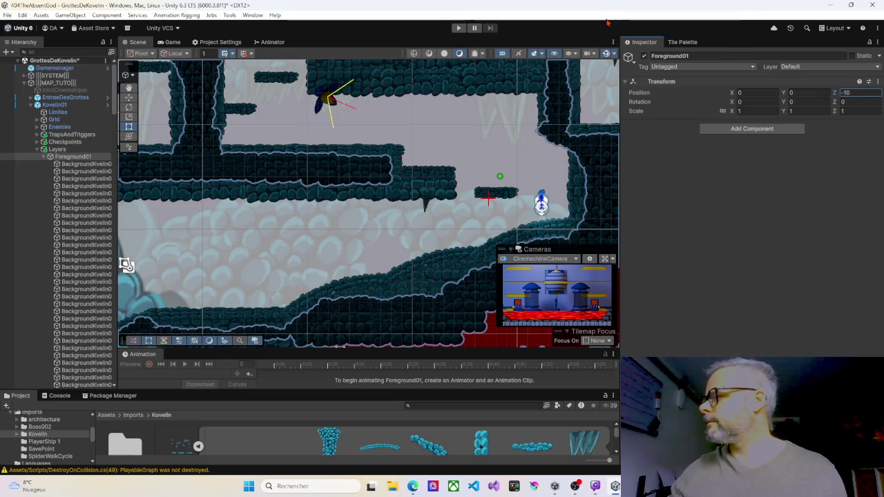
pyautogui.click(458, 28)
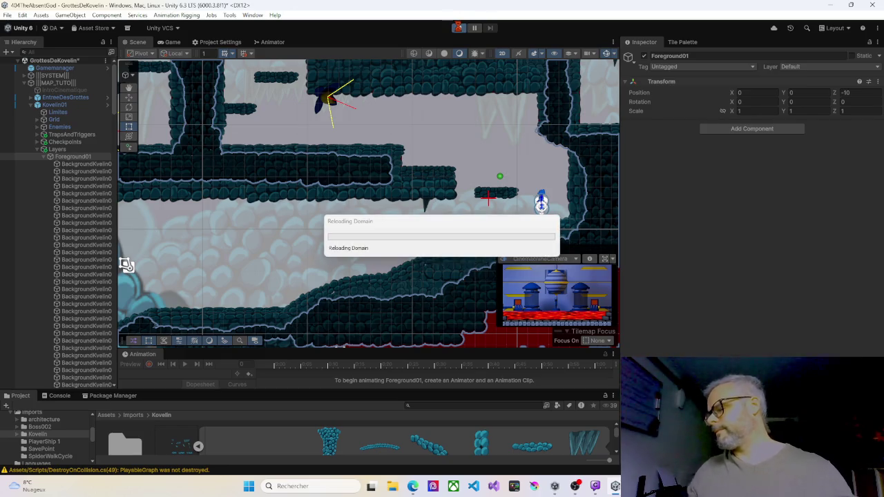